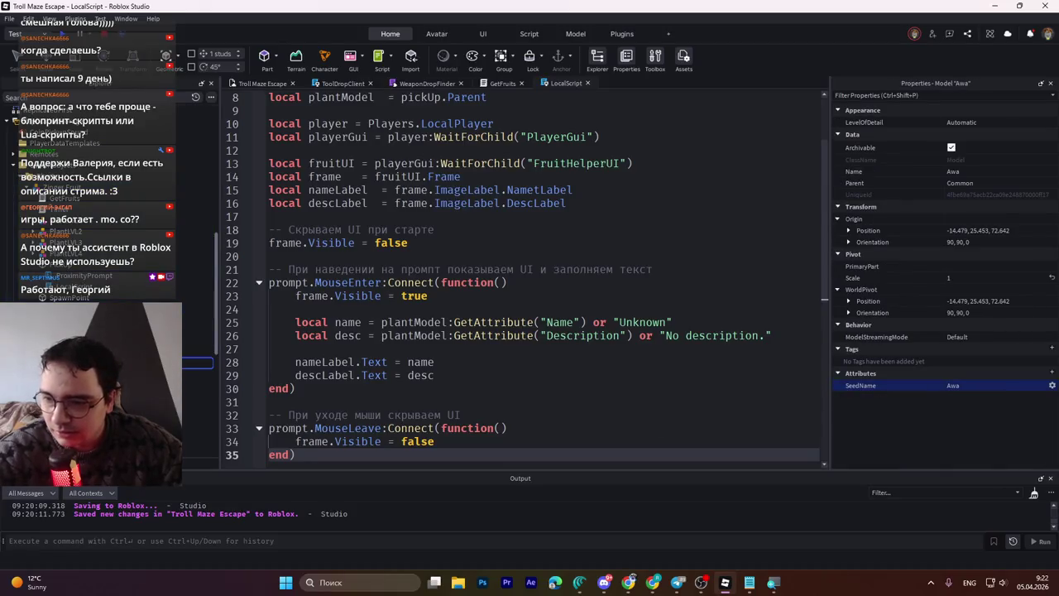
# Step: Confirm the model name Zinger Fruit, set SeedName to Zinger Fruit, and reselect the object in Explorer
pyautogui.press('Return')
pyautogui.click(969, 391)
pyautogui.write('Zinger Fruit')
pyautogui.press('Return')
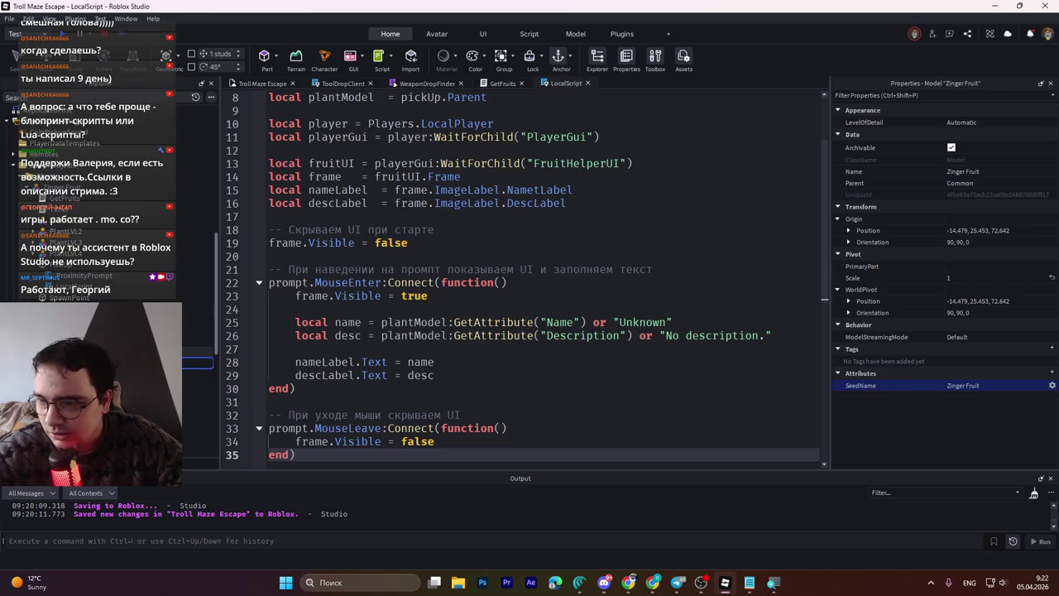
pyautogui.click(199, 362)
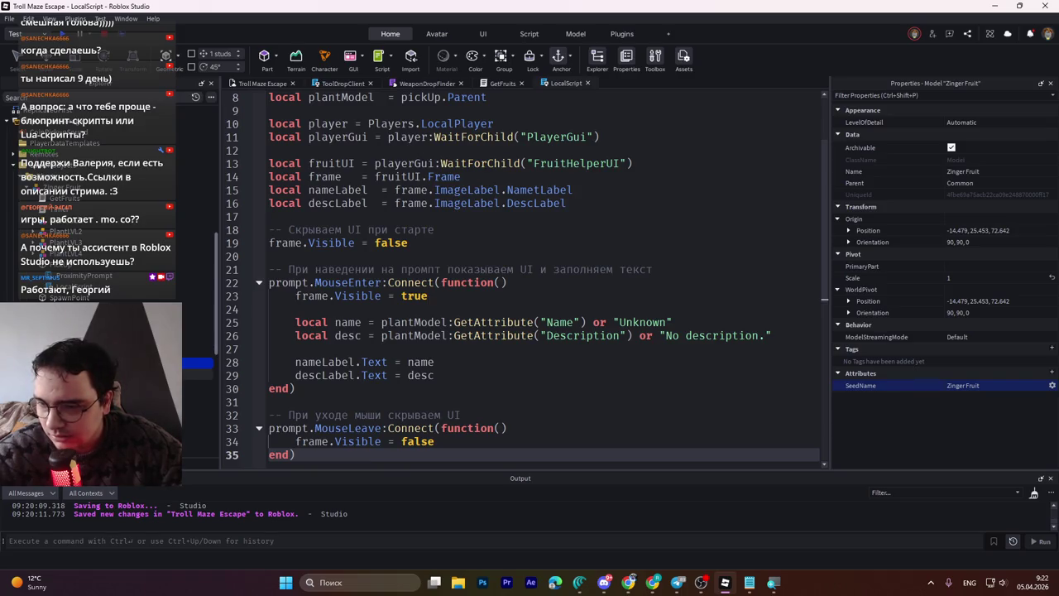
pyautogui.scroll(-3, 199, 368)
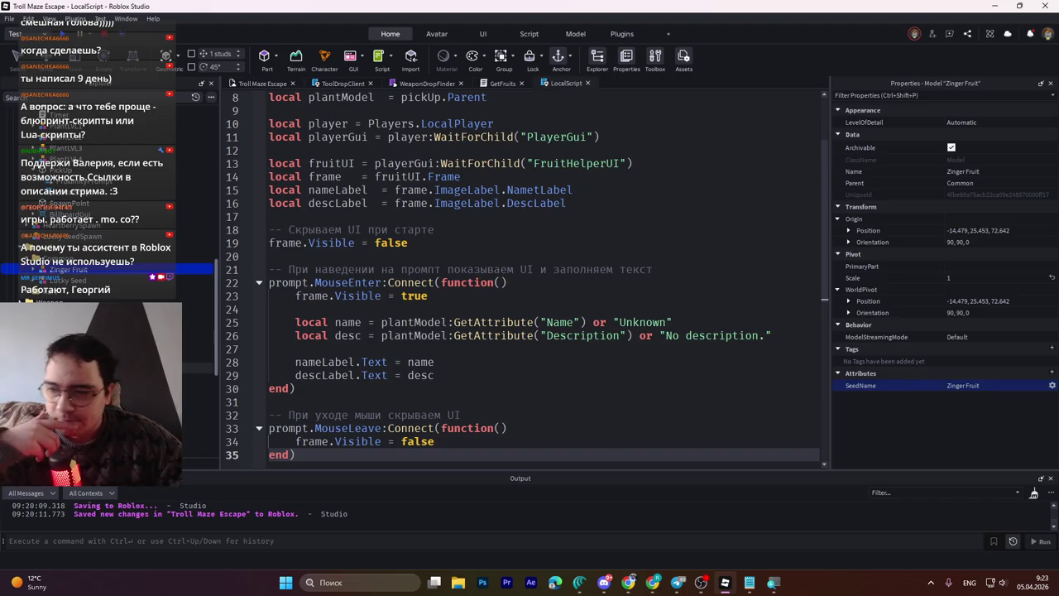
# Step: Inspect the Axe, the Zinger Fruit seed tool, HeartberrySpawn and ZingerFruitSpawn in Explorer
pyautogui.click(199, 368)
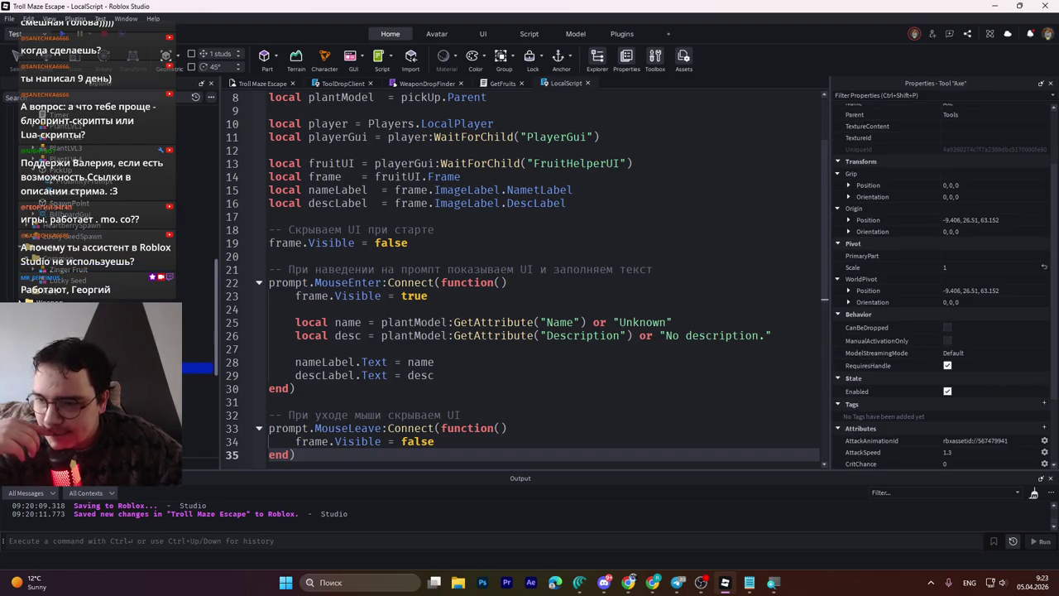
pyautogui.click(72, 199)
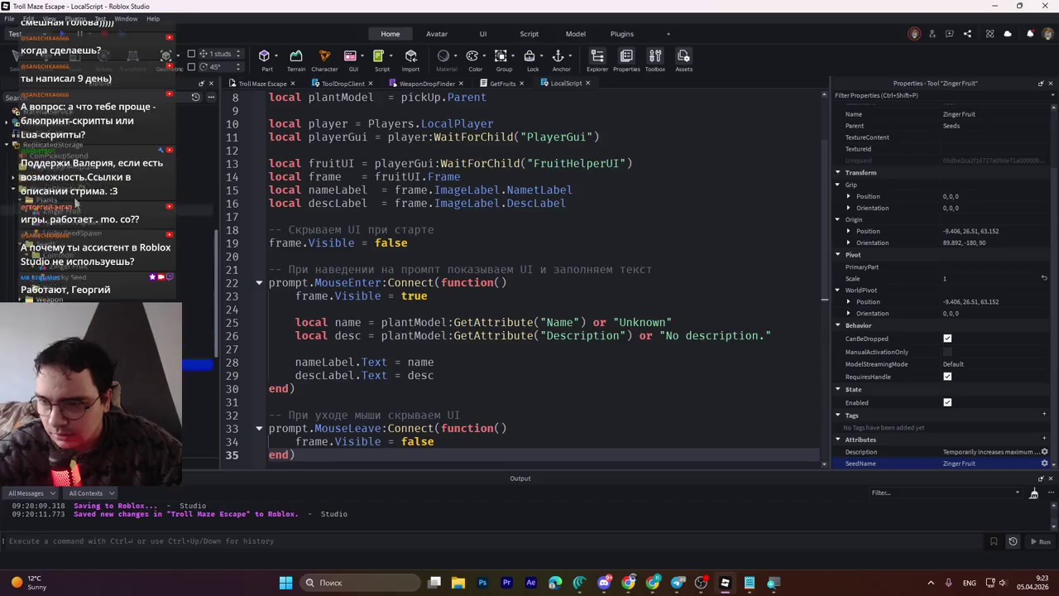
pyautogui.click(74, 246)
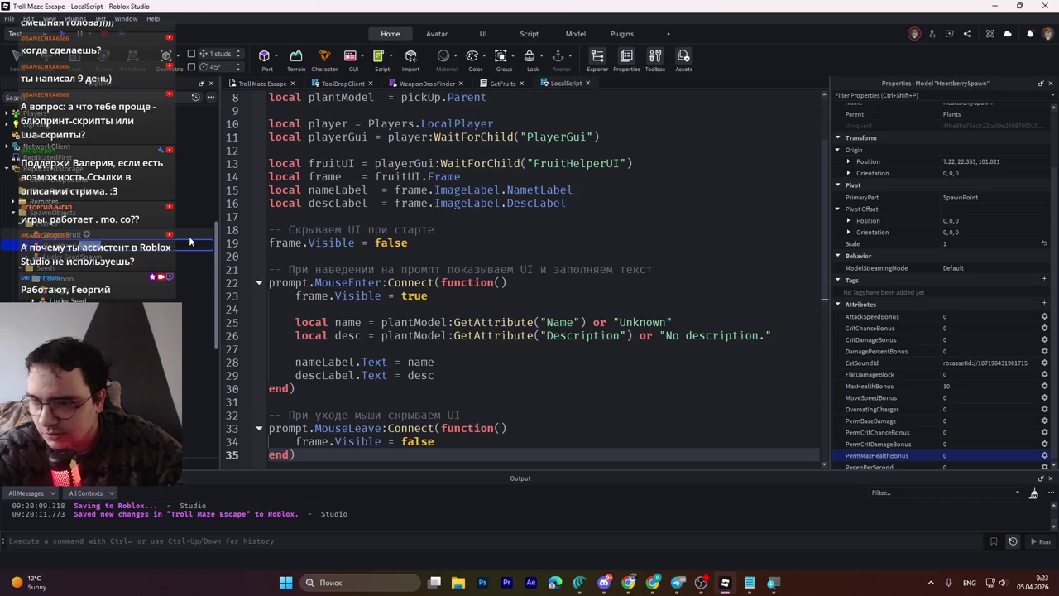
pyautogui.click(75, 235)
pyautogui.click(76, 235)
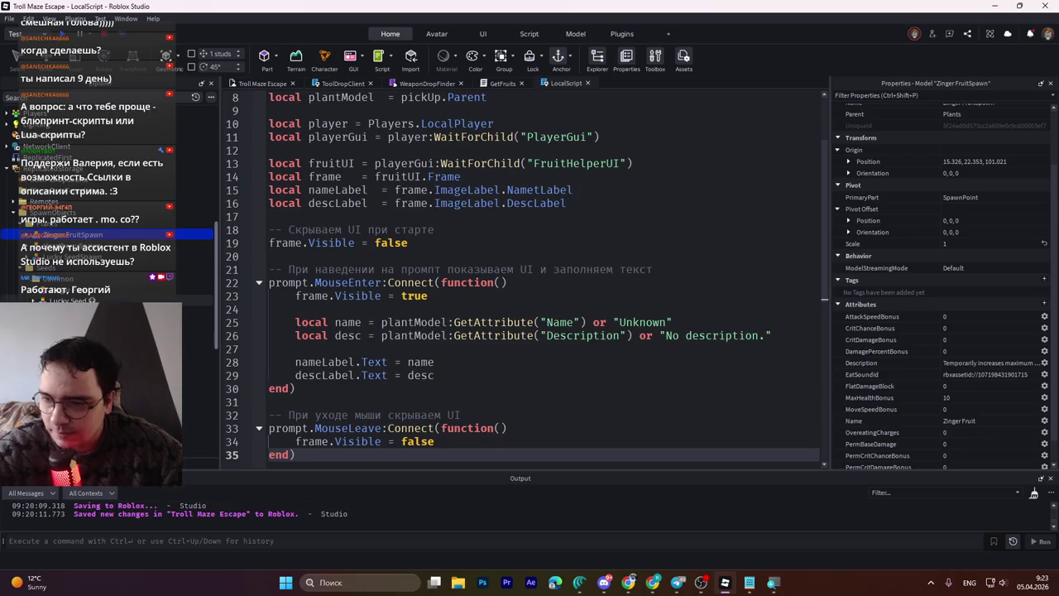
pyautogui.scroll(-2, 99, 207)
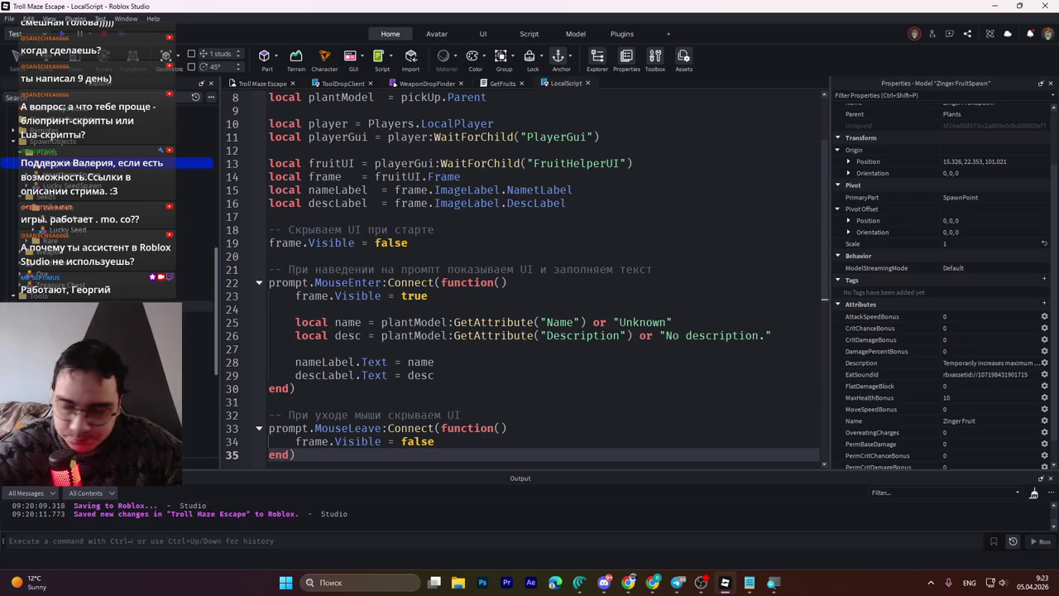
# Step: Compare with Lucky SeedSpawn, then rename Zinger FruitSpawn to Zinger SeedSpawn
pyautogui.click(73, 185)
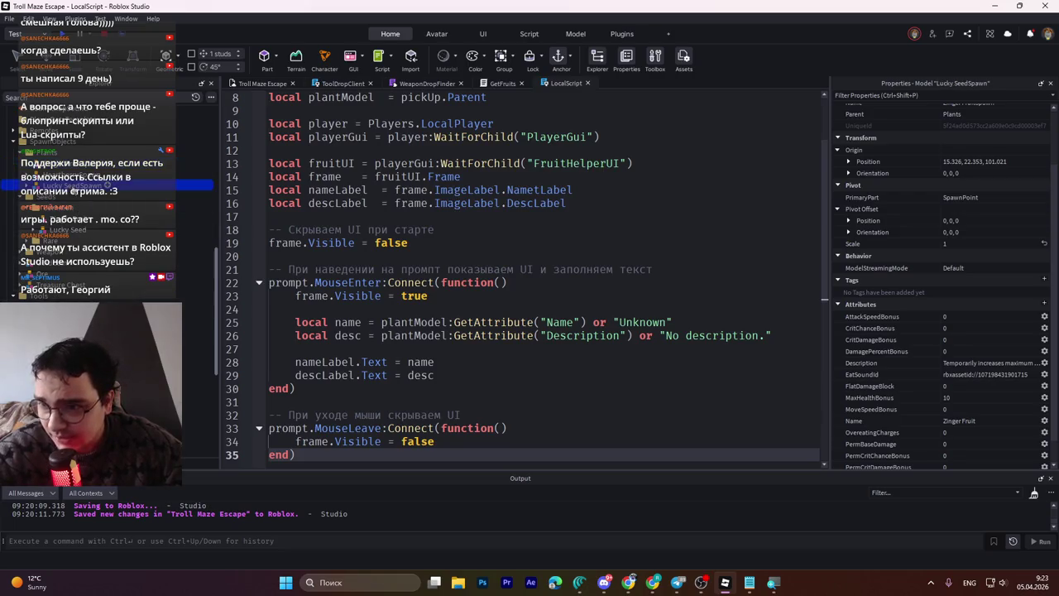
pyautogui.click(73, 185)
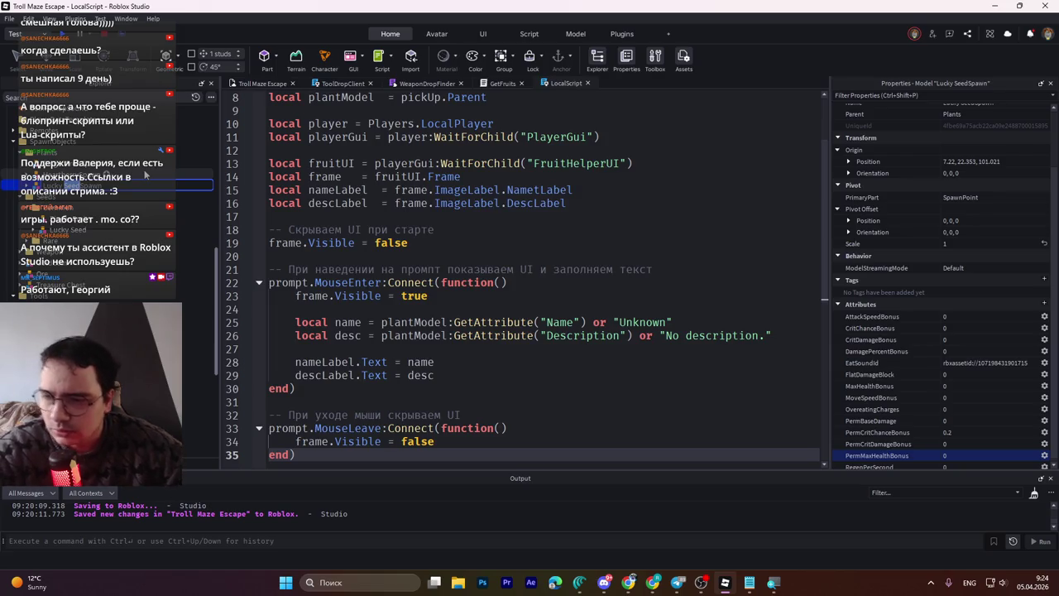
pyautogui.click(131, 182)
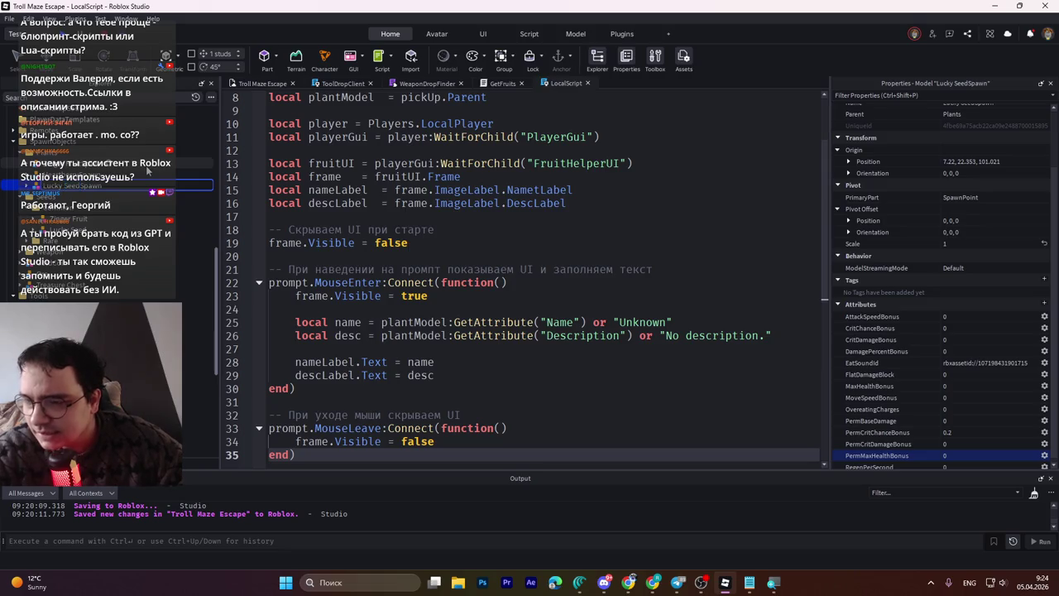
pyautogui.click(70, 163)
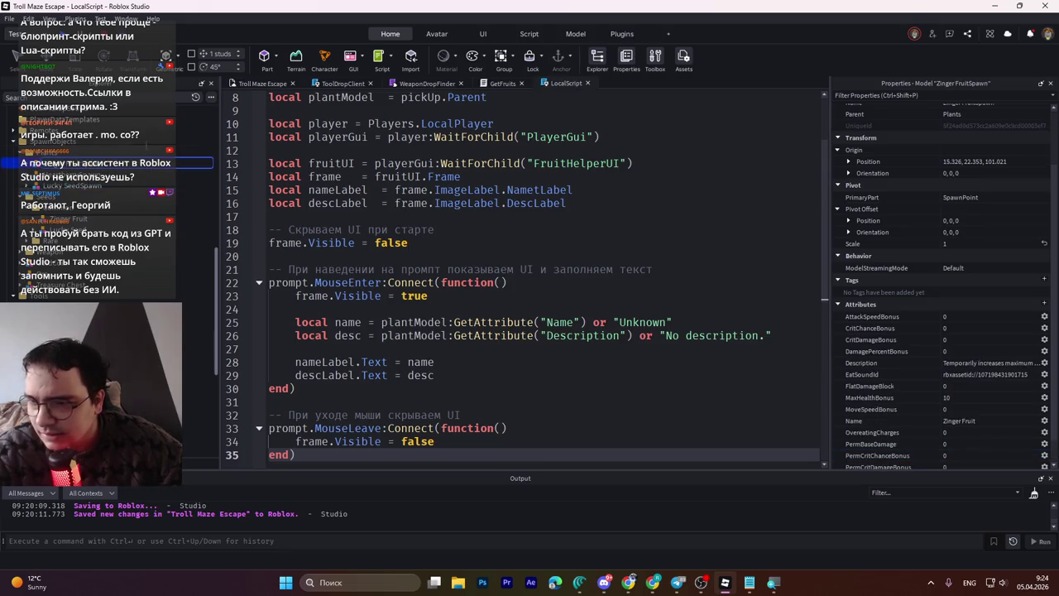
pyautogui.click(144, 144)
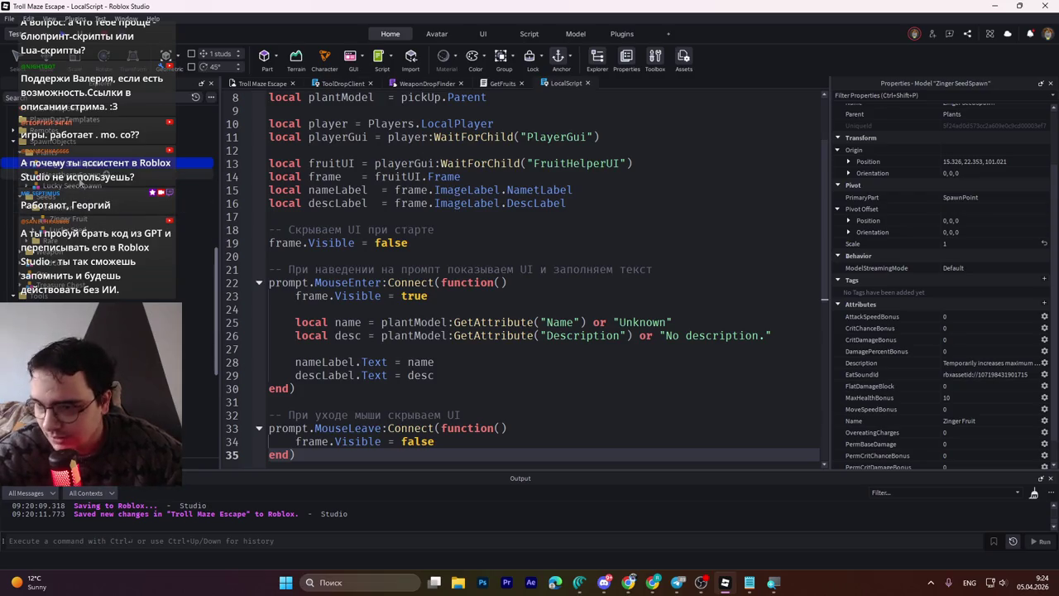
pyautogui.moveTo(218, 262)
pyautogui.mouseDown()
pyautogui.moveTo(220, 247)
pyautogui.moveTo(222, 258)
pyautogui.mouseUp()
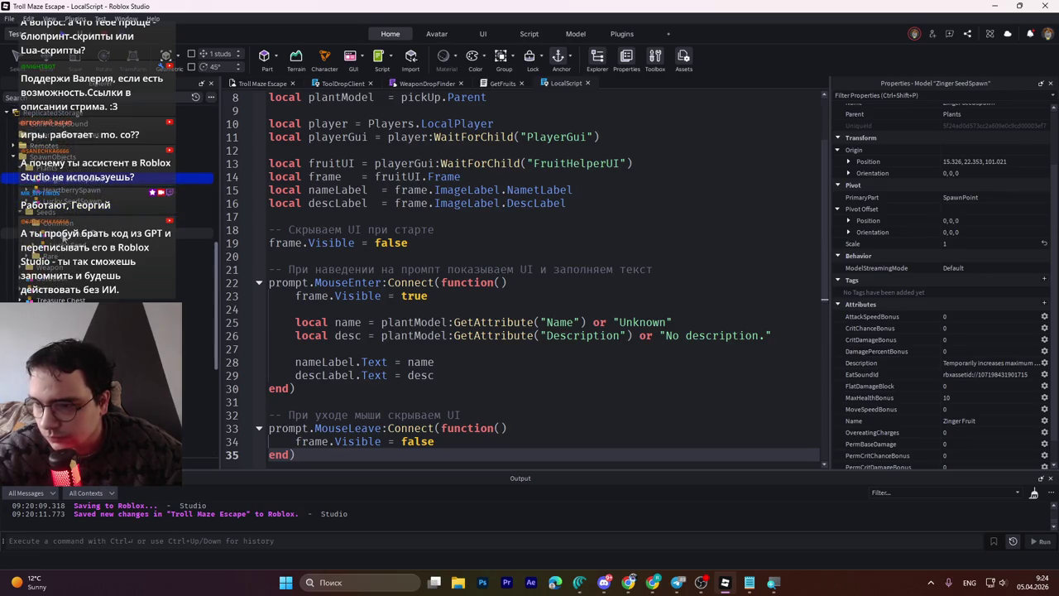
# Step: Rename the ZingerFruit model to Zinger Seed
pyautogui.click(75, 235)
pyautogui.click(73, 236)
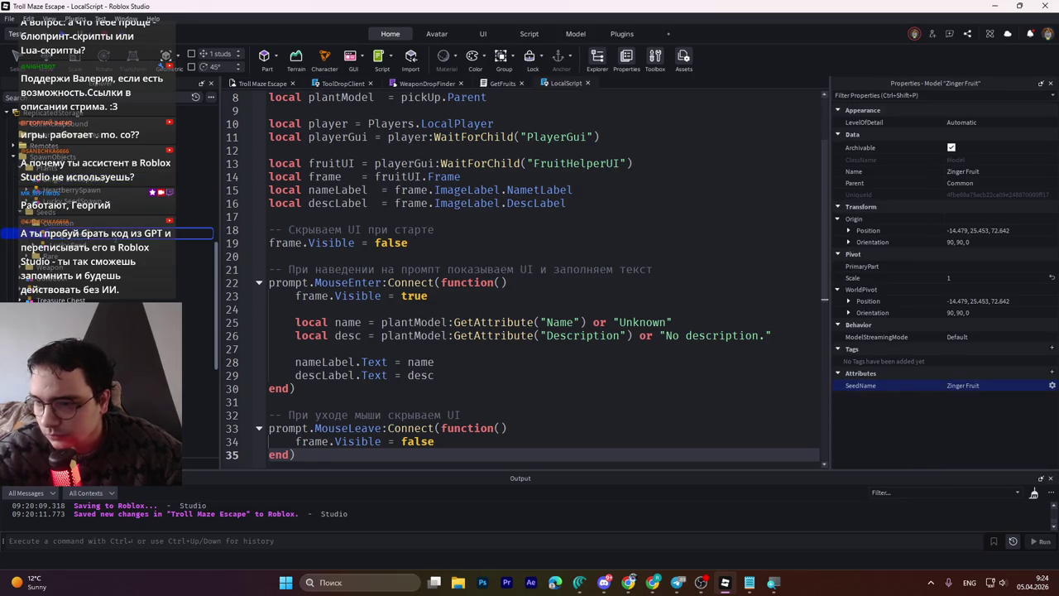
pyautogui.write('Zinger Seed')
pyautogui.press('Return')
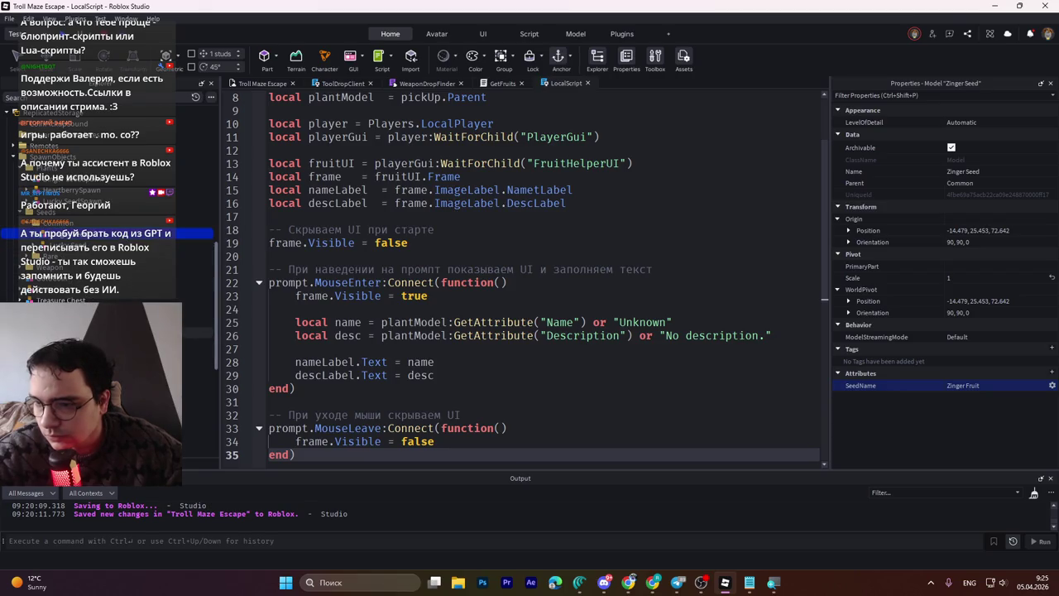
# Step: Rename the Zinger Fruit seed tool to Zinger Seed and confirm the spawn's Name attribute as Zinger Fruit
pyautogui.click(197, 333)
pyautogui.press('F2')
pyautogui.write('Zinger Seed')
pyautogui.press('Return')
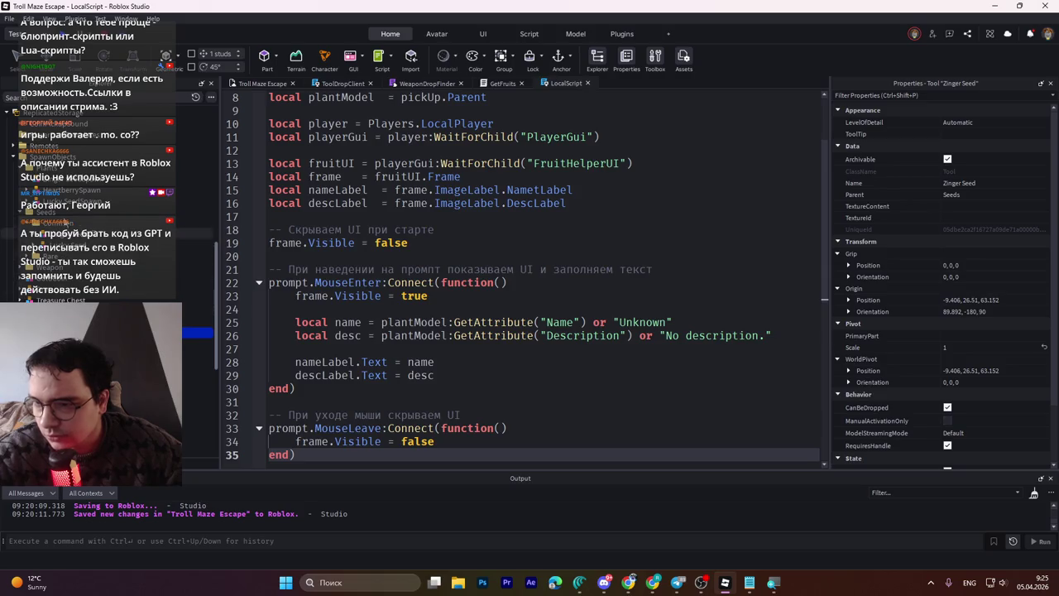
pyautogui.click(62, 179)
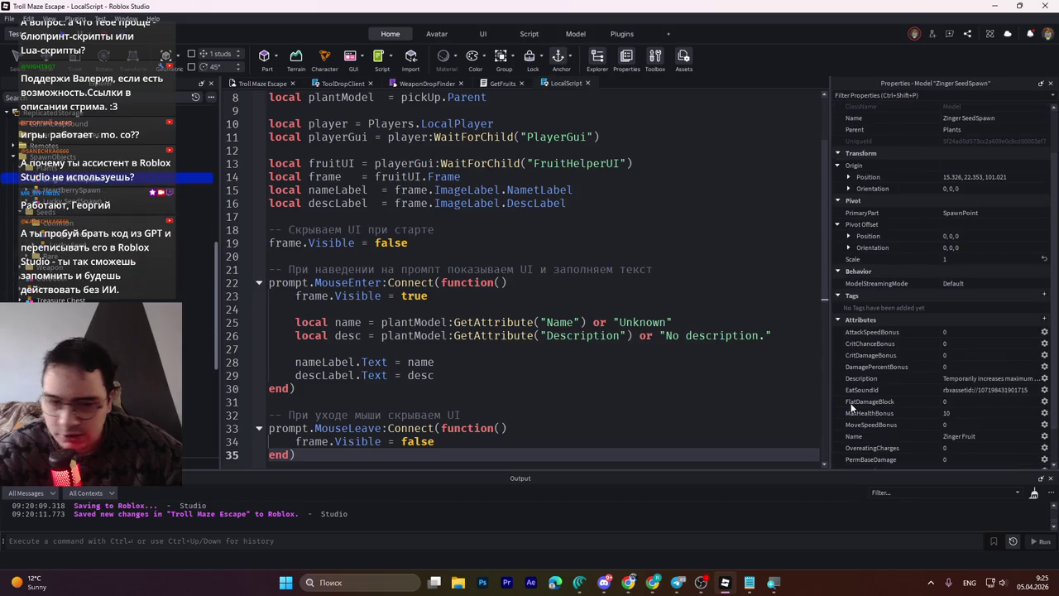
pyautogui.press('Return')
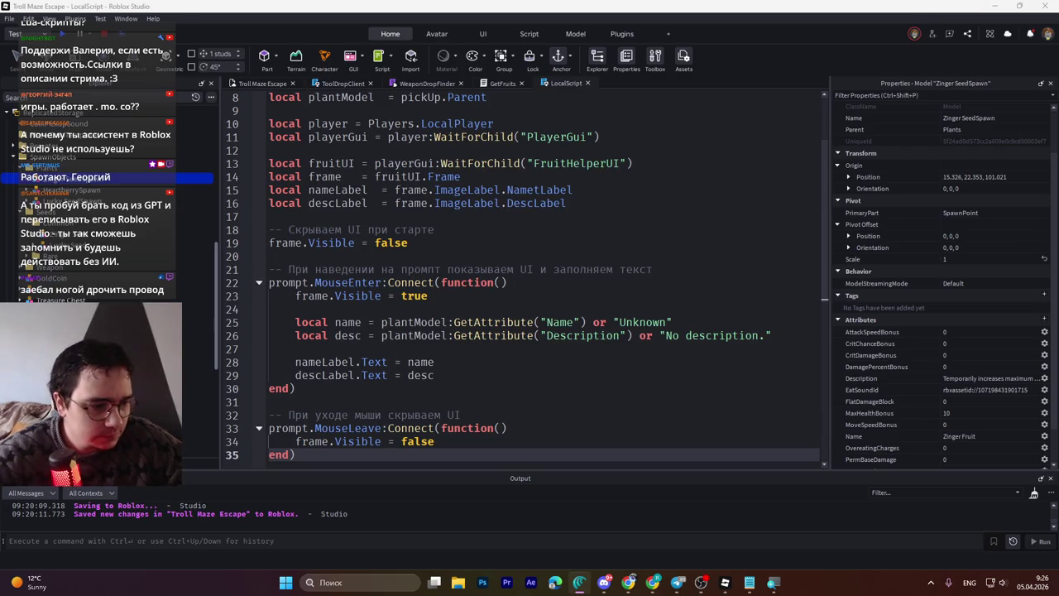
pyautogui.click(579, 581)
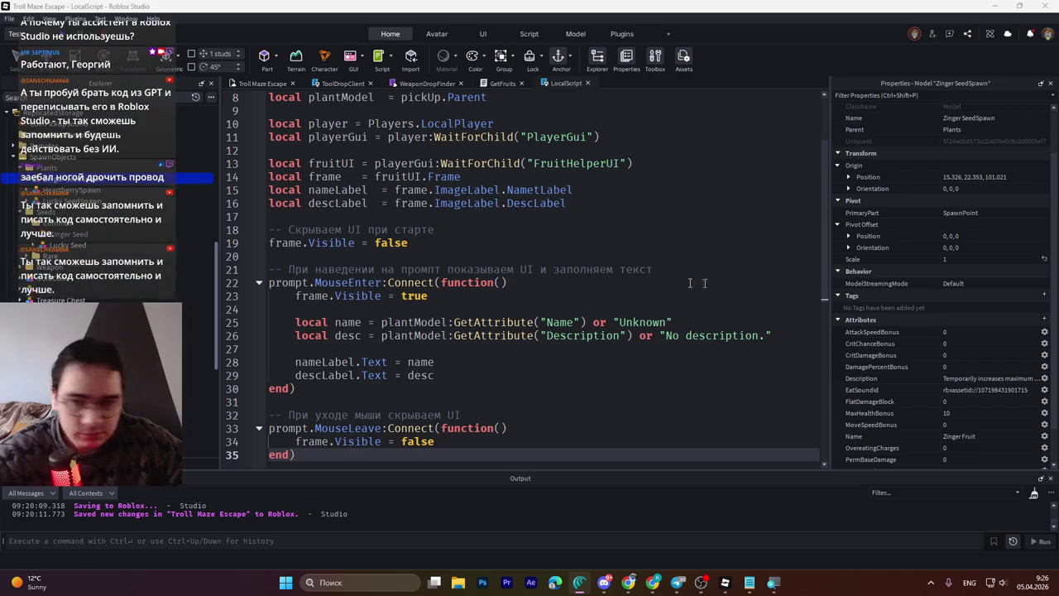
# Step: Save the place, then in the playtest walk to the garden bed sign and buy a garden bed
pyautogui.click(518, 283)
pyautogui.hotkey('ctrl', 's')
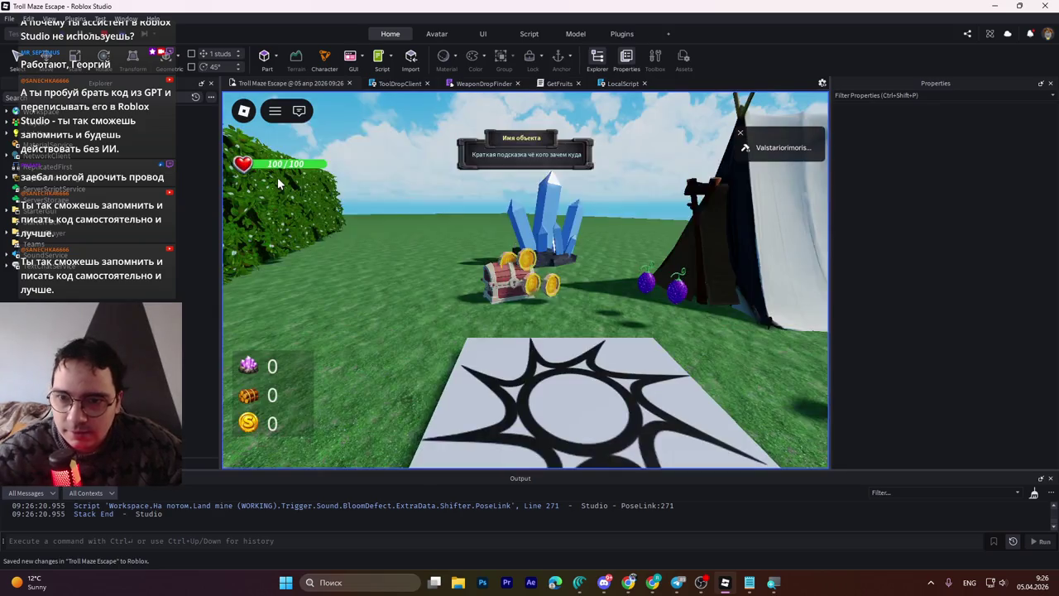
pyautogui.press('w')
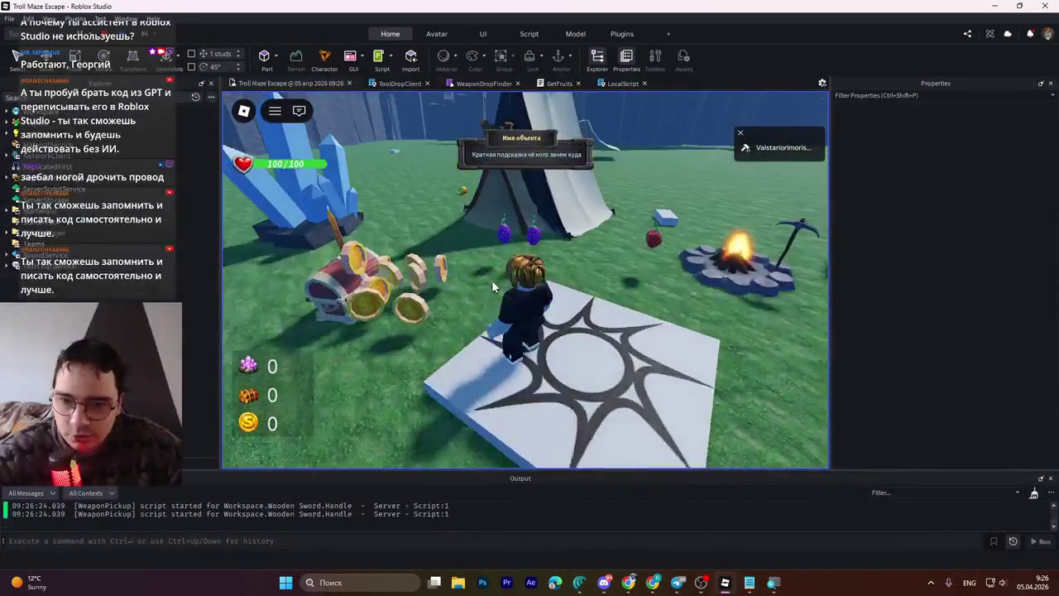
pyautogui.press('w')
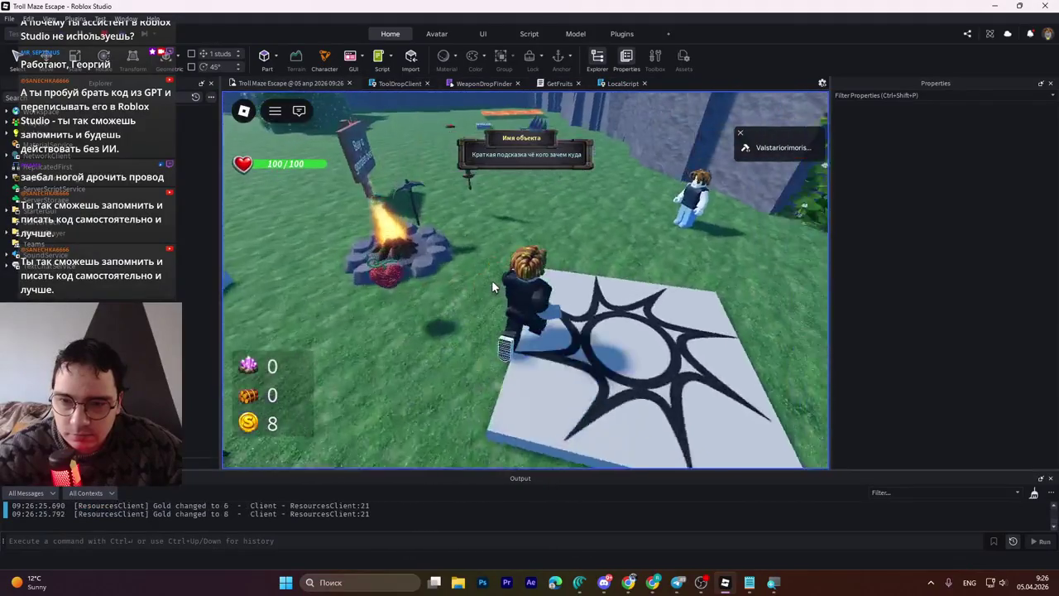
pyautogui.press('w')
pyautogui.press('e')
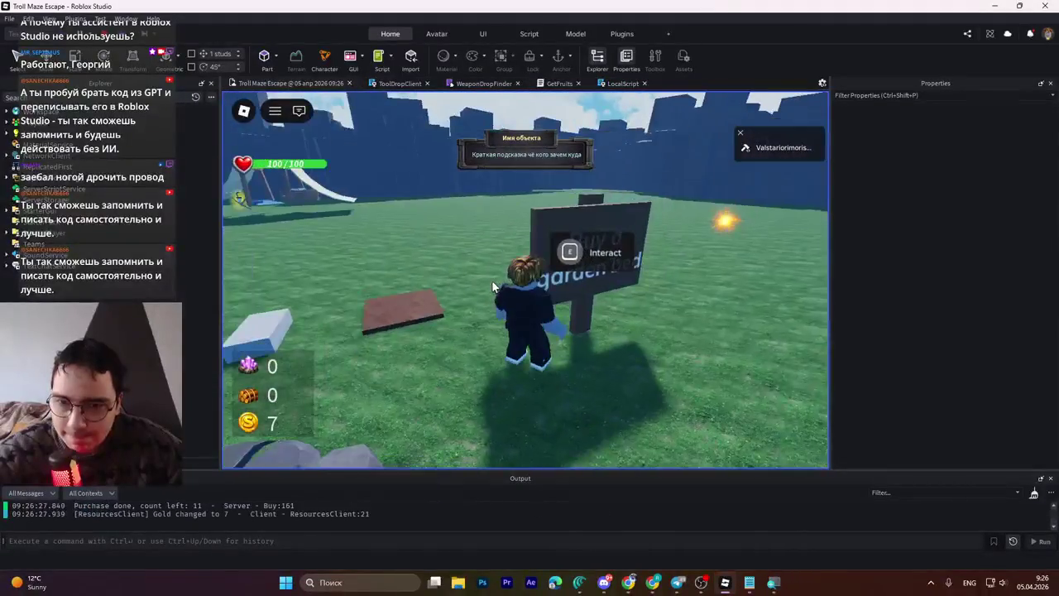
pyautogui.press('w')
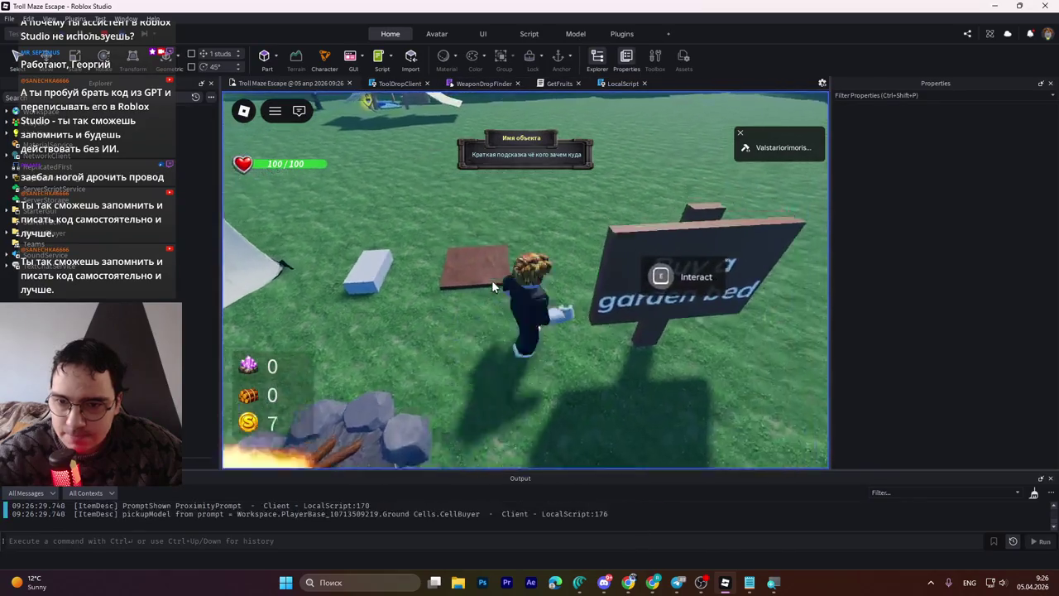
# Step: Check the Pickaxe panel, collect the Heartberry by the campfire, and stop the playtest
pyautogui.press('a')
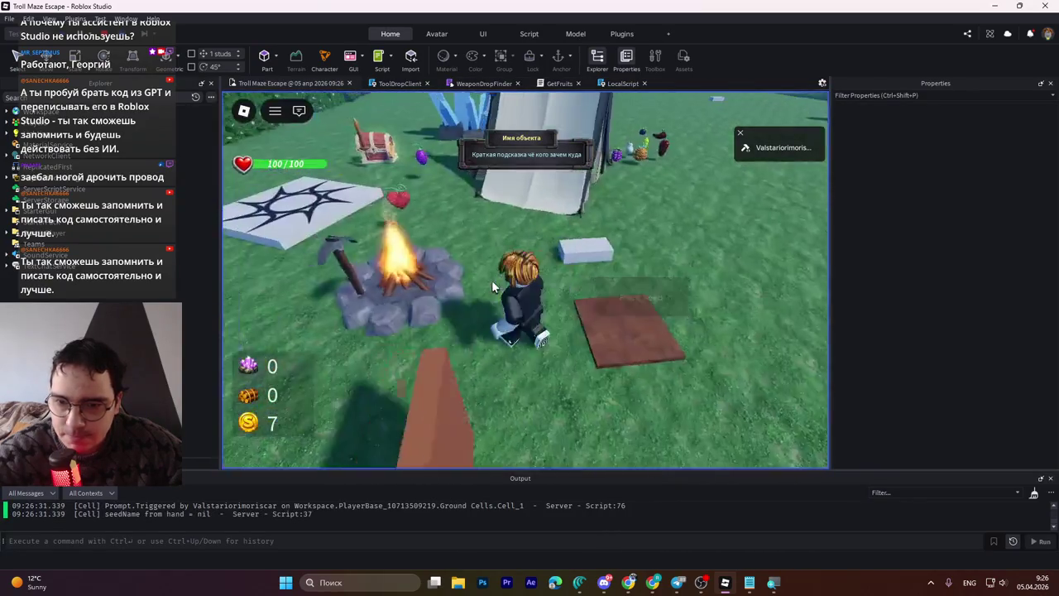
pyautogui.press('w')
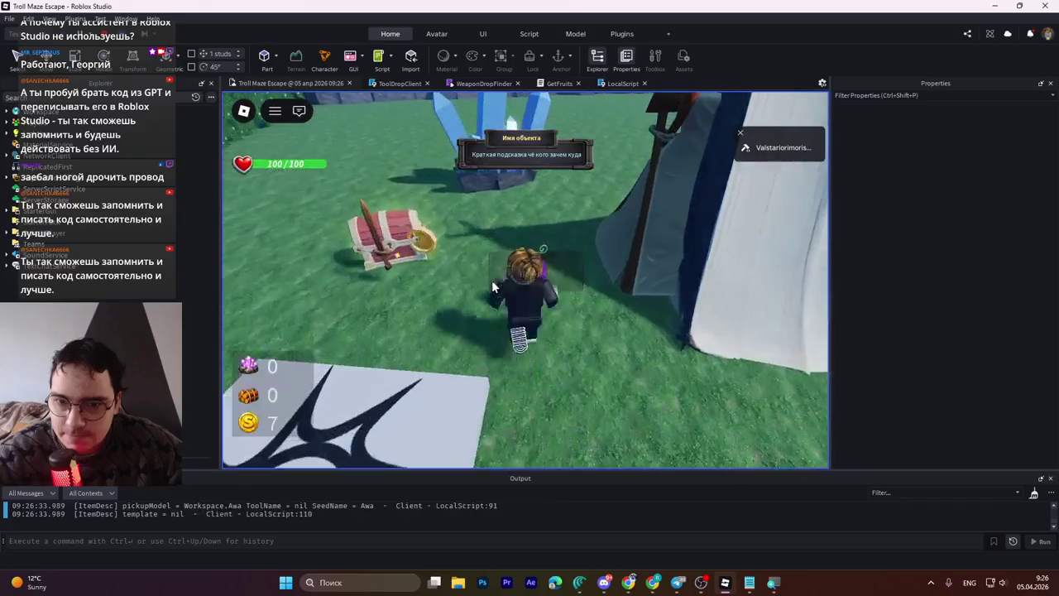
pyautogui.press('a')
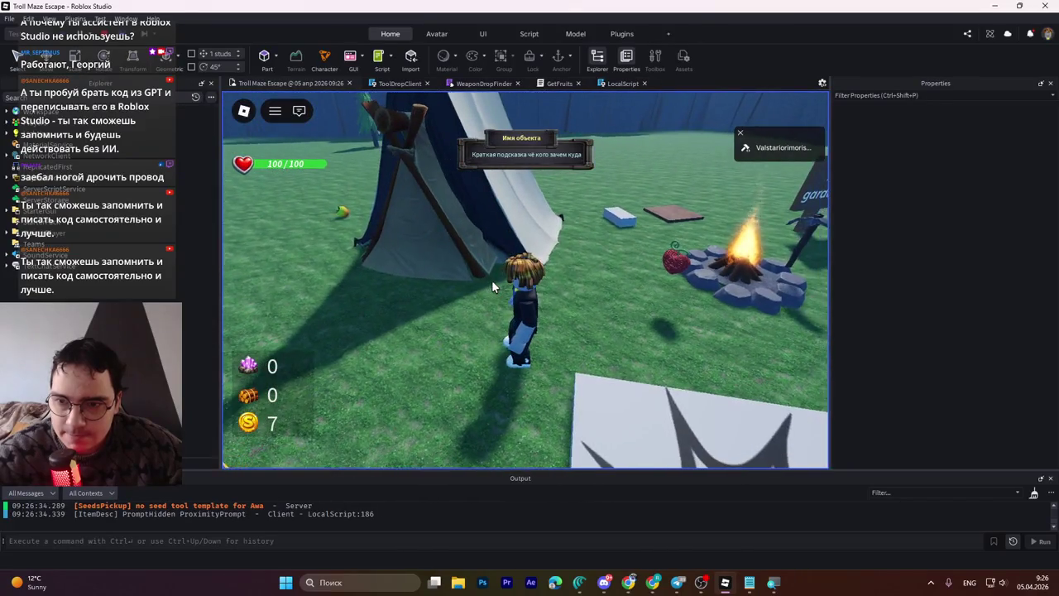
pyautogui.press('d')
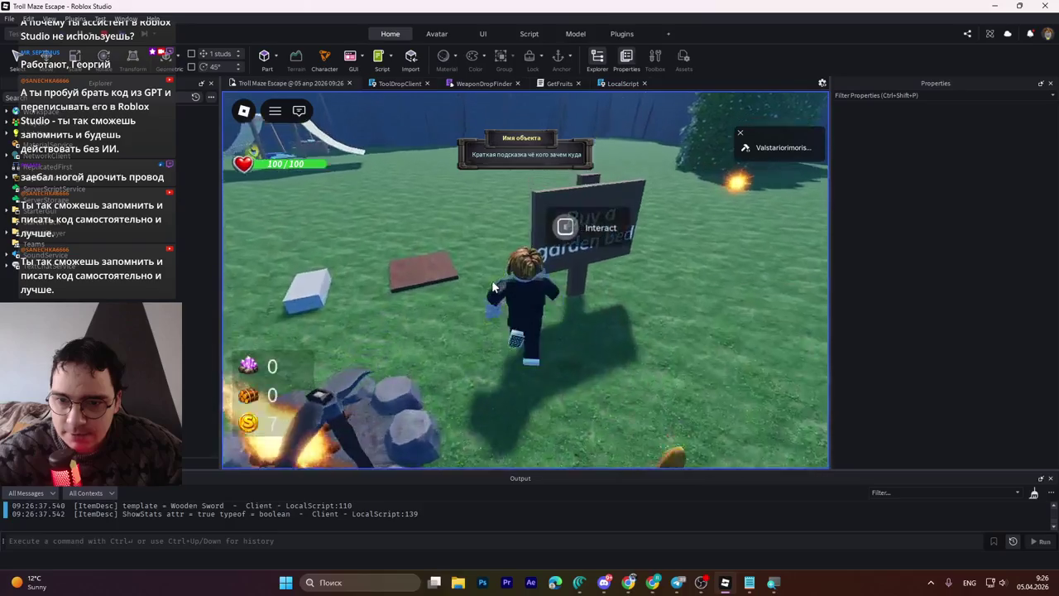
pyautogui.press('a')
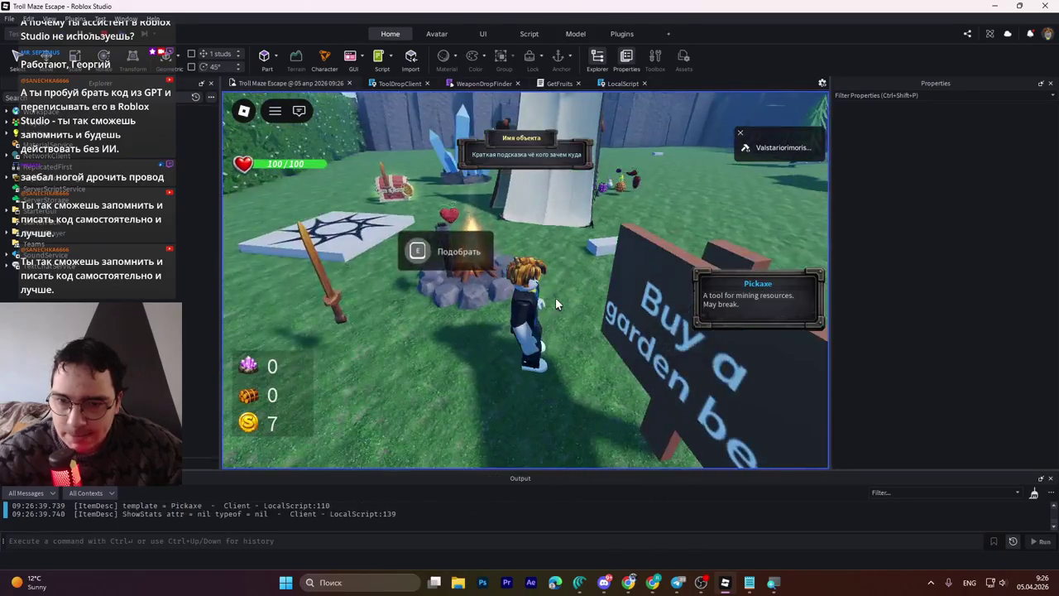
pyautogui.press('a')
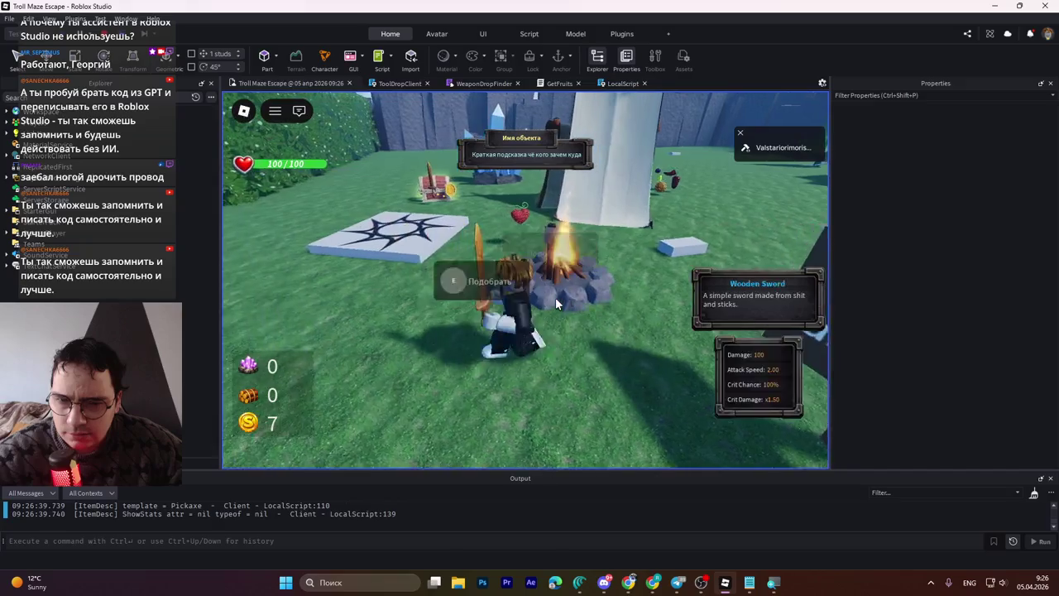
pyautogui.press('w')
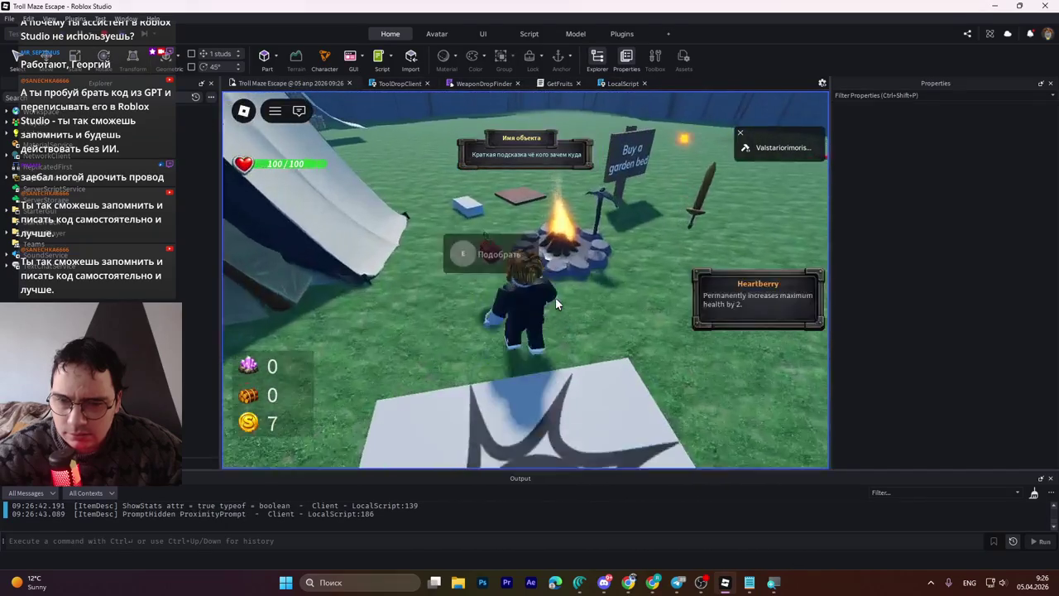
pyautogui.press('e')
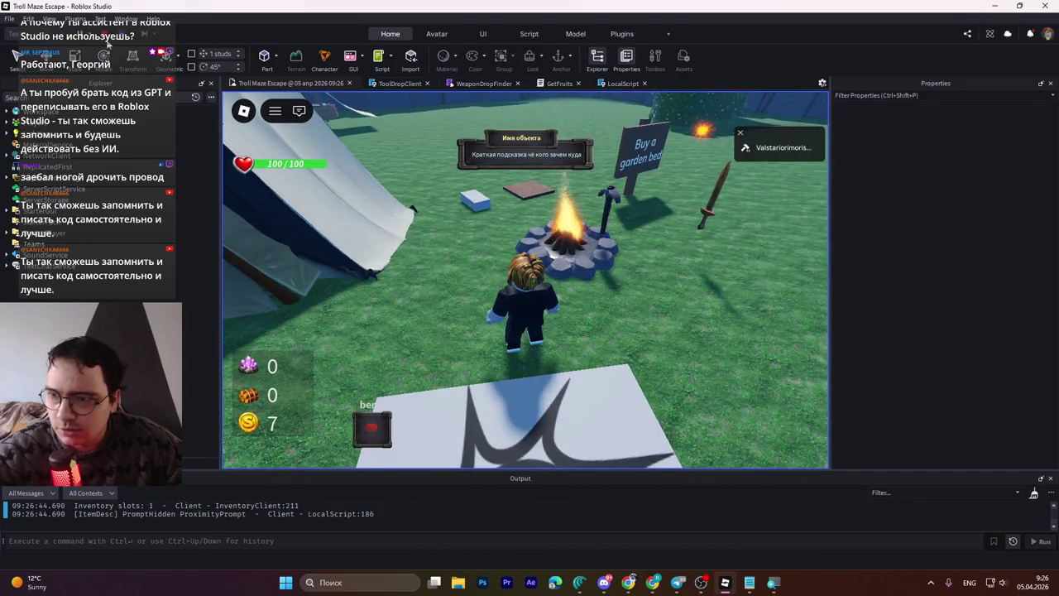
pyautogui.hotkey('shift', 'F5')
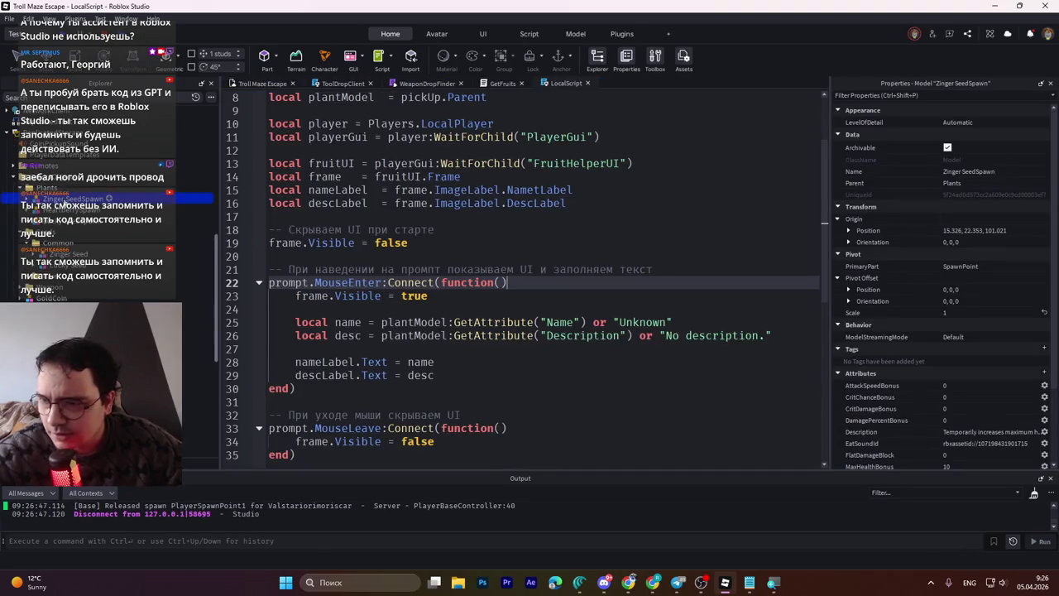
# Step: Change the Zinger Seed model's SeedName from Zinger Fruit to Zinger Seed
pyautogui.scroll(5, 54, 186)
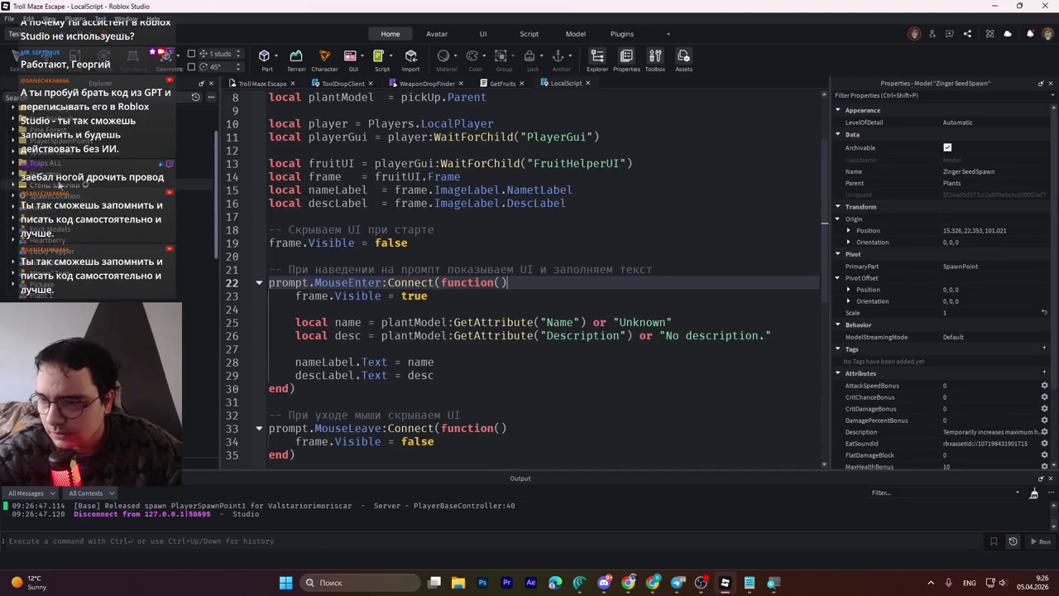
pyautogui.scroll(-5, 57, 185)
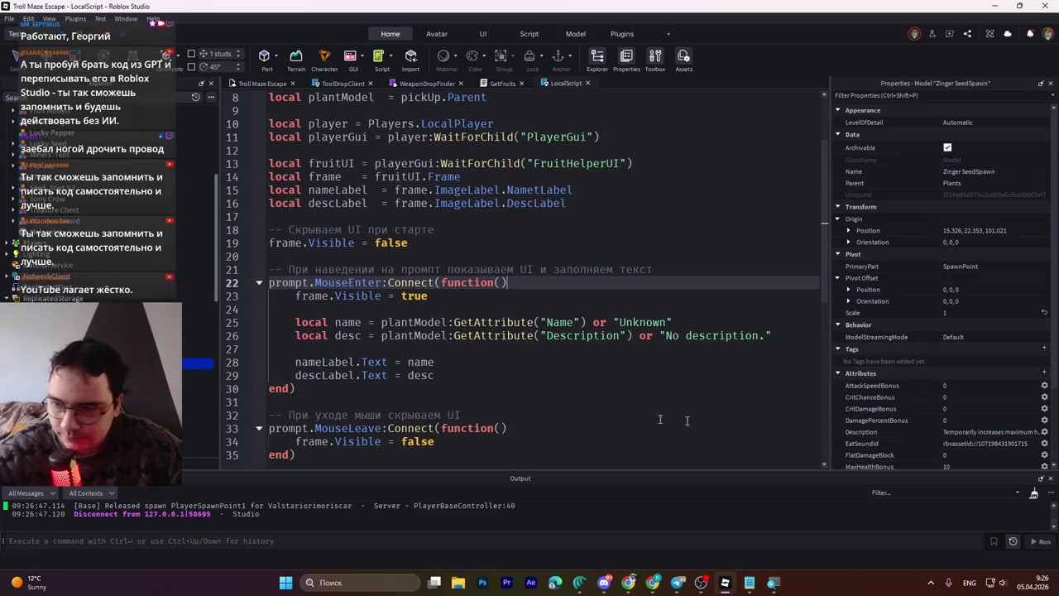
pyautogui.scroll(-3, 939, 425)
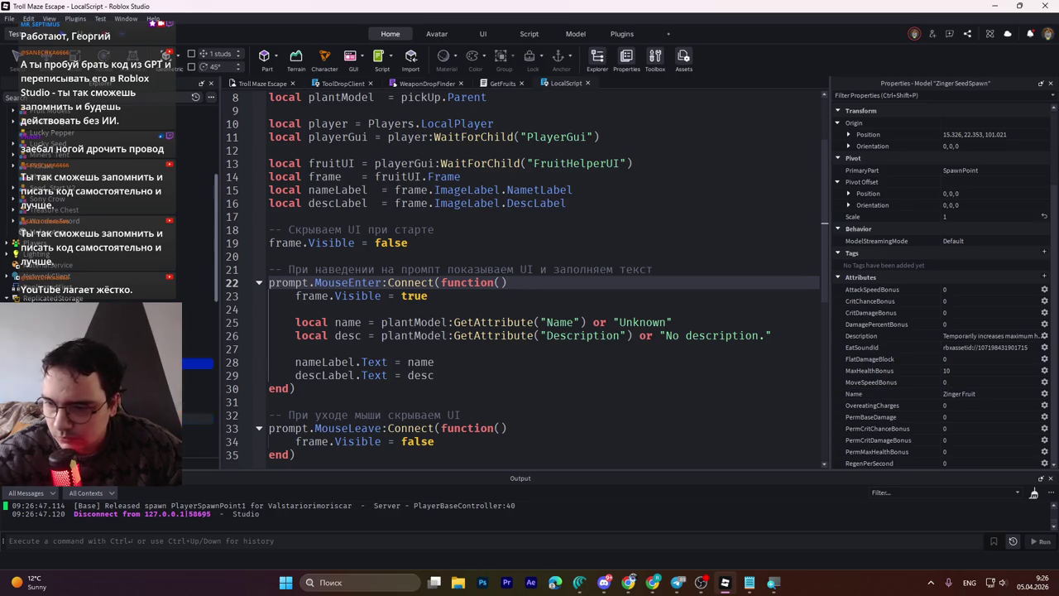
pyautogui.click(124, 418)
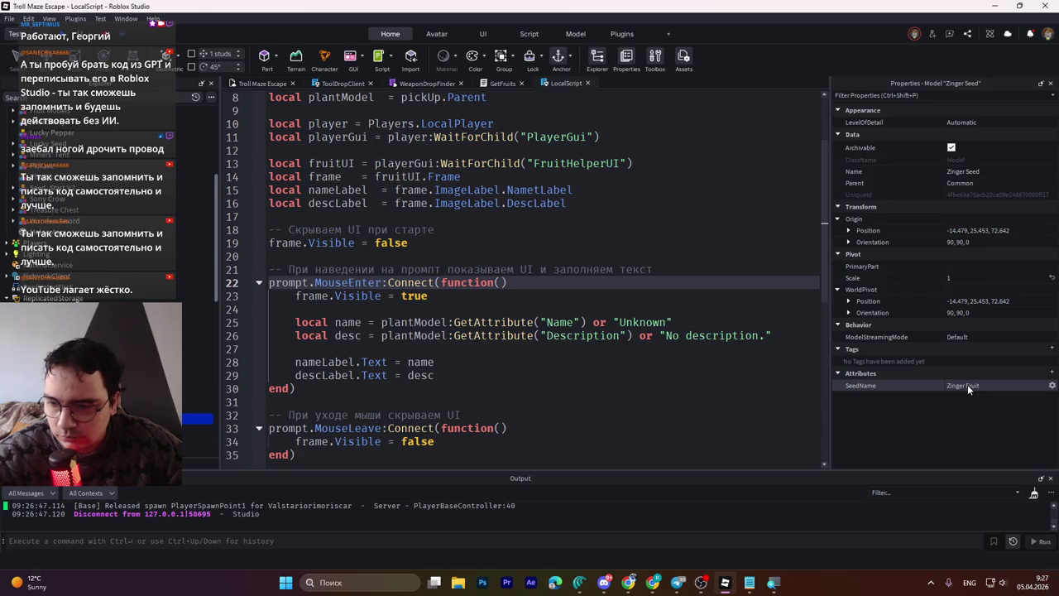
pyautogui.click(968, 387)
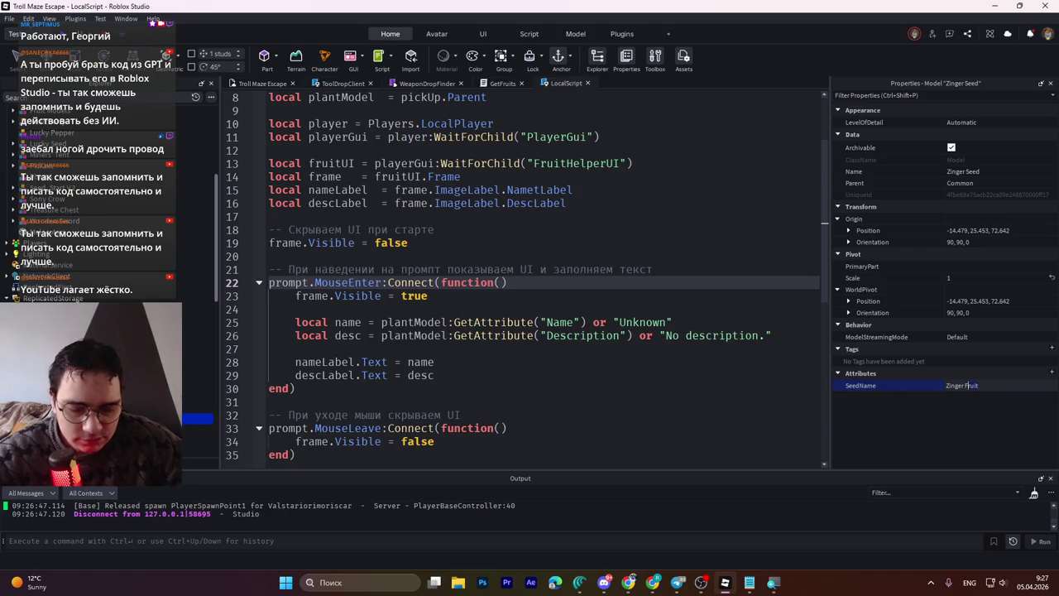
pyautogui.press('BackSpace')
pyautogui.press('BackSpace')
pyautogui.press('BackSpace')
pyautogui.write('Seed')
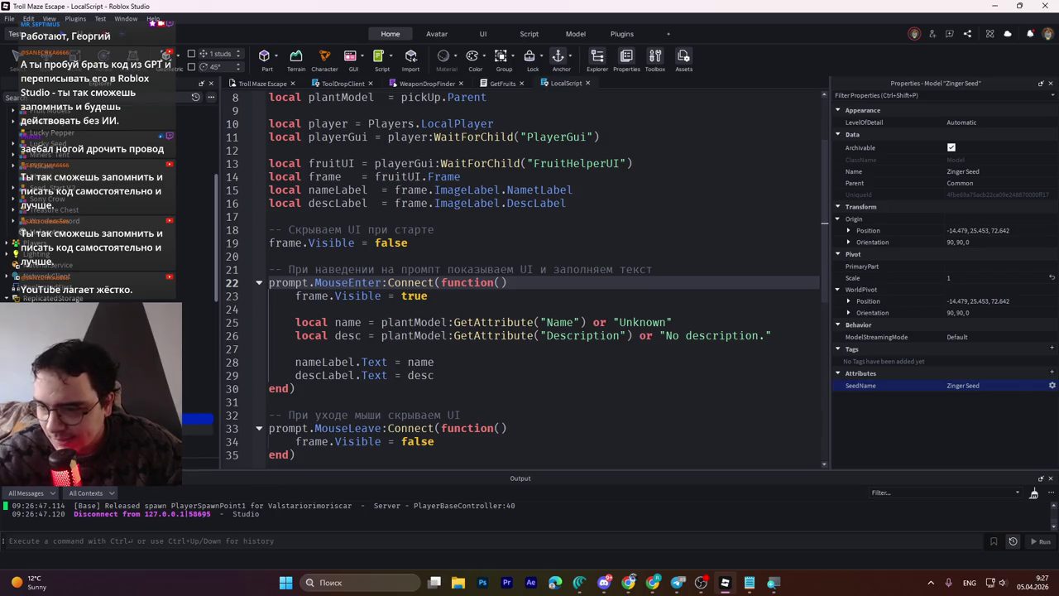
# Step: Inspect the Zinger Seed tool's attributes in Explorer
pyautogui.scroll(-2, 99, 248)
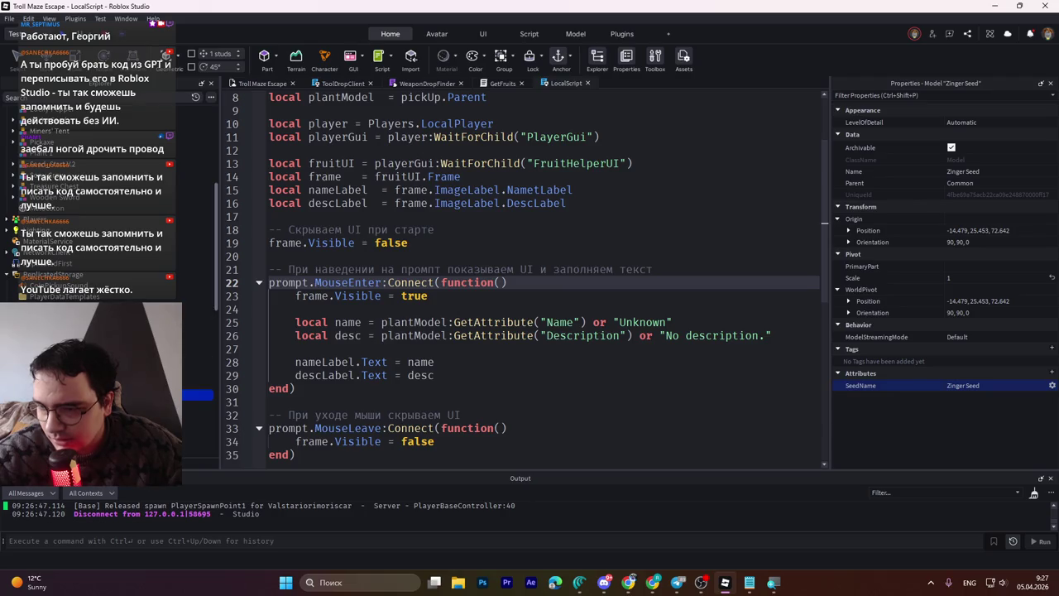
pyautogui.scroll(-4, 100, 207)
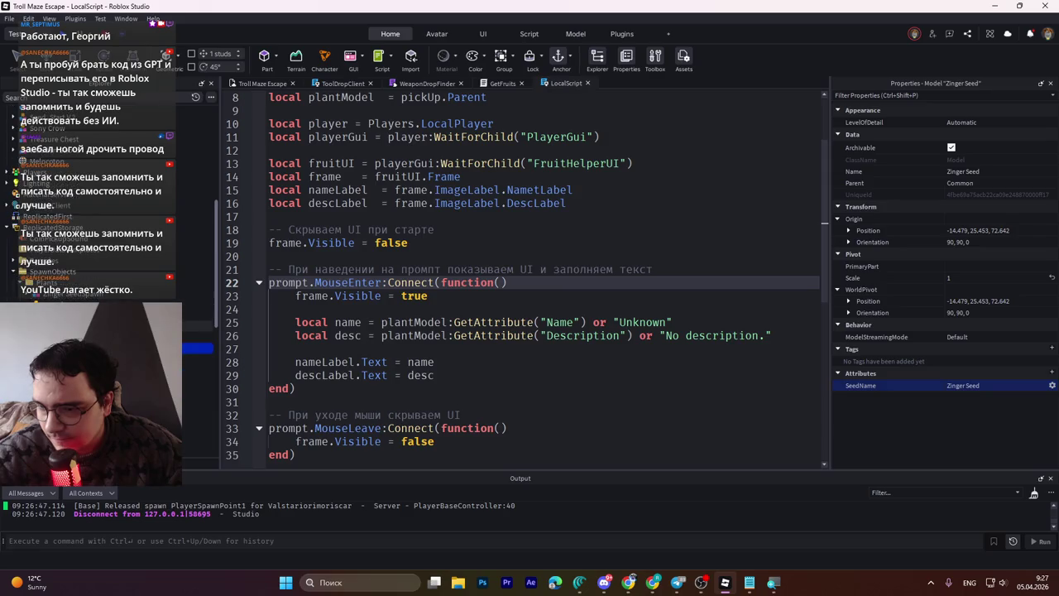
pyautogui.scroll(-4, 99, 207)
pyautogui.click(194, 400)
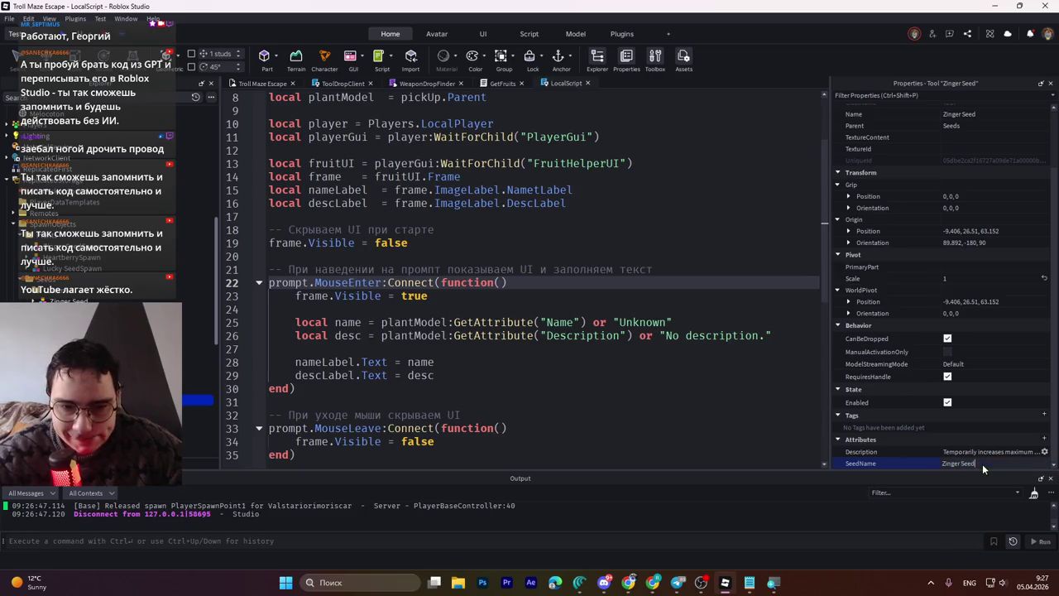
pyautogui.scroll(3, 62, 273)
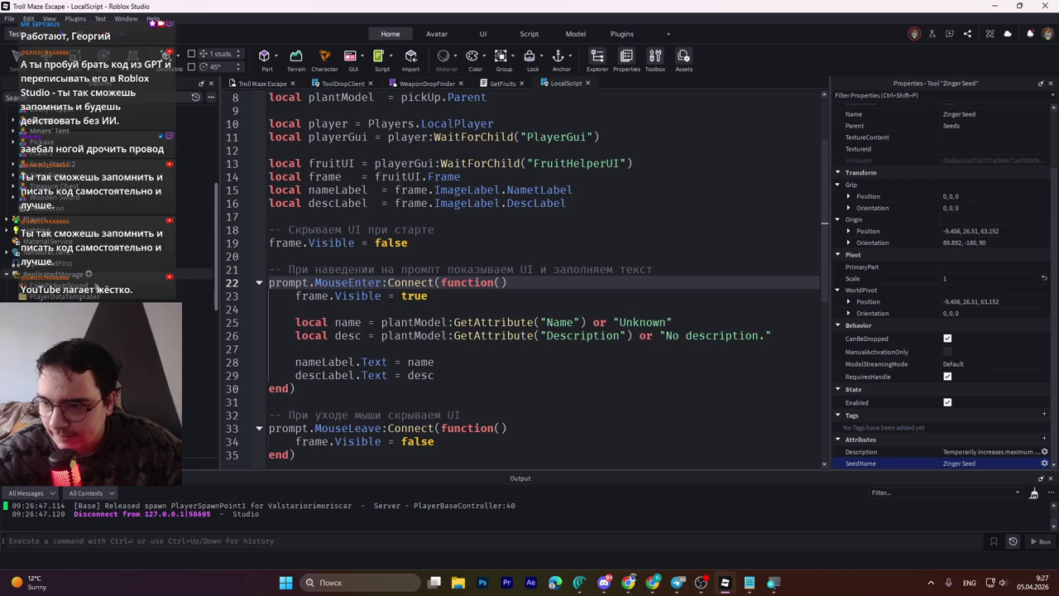
pyautogui.scroll(2, 71, 248)
pyautogui.scroll(1, 71, 249)
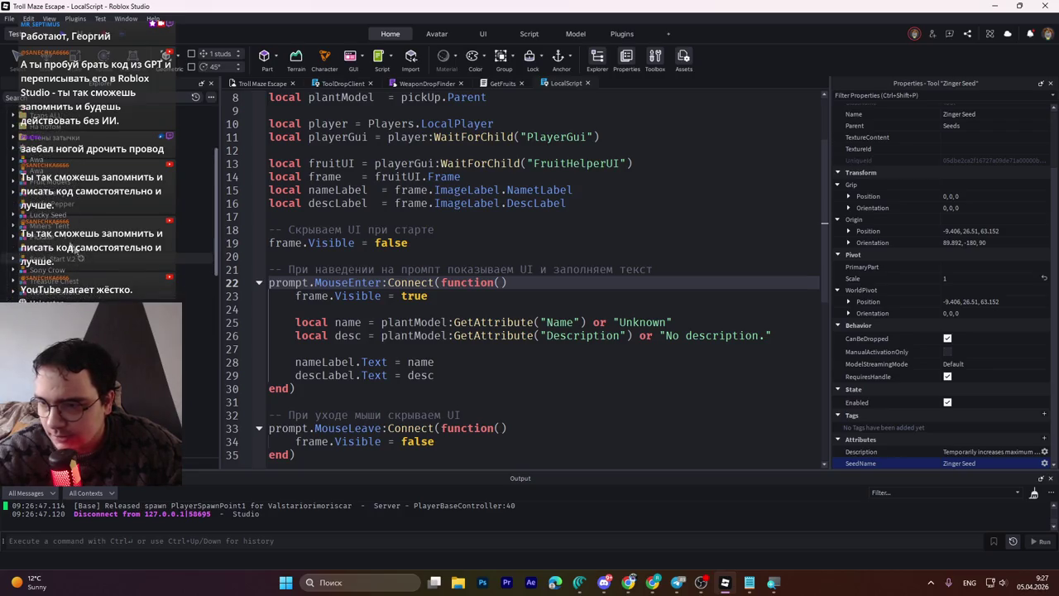
# Step: Rename the Awa model to Zinger Seed, set its SeedName to Zinger Seed, save, and start a playtest
pyautogui.doubleClick(63, 159)
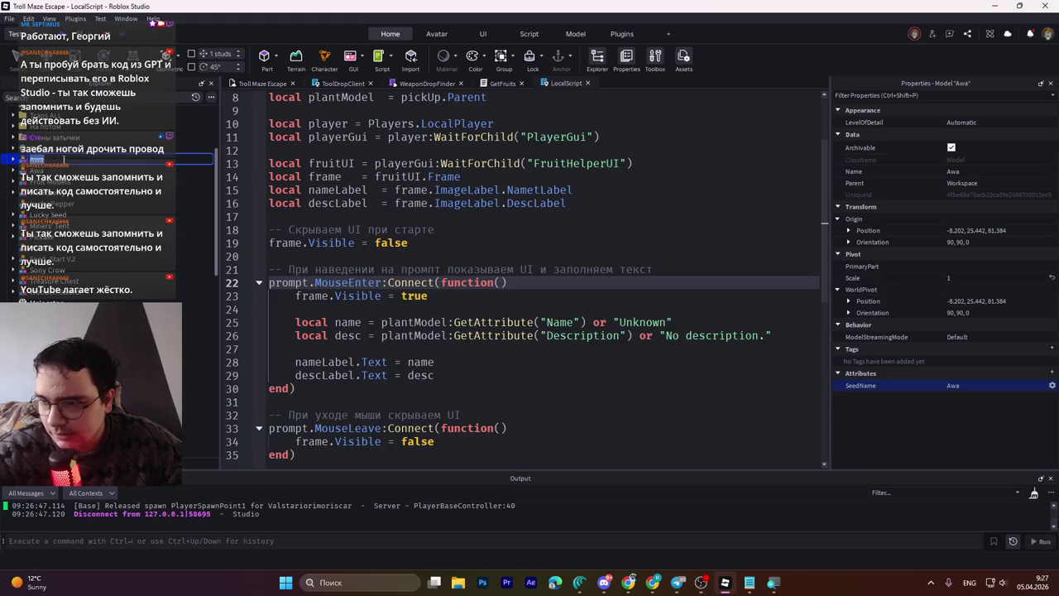
pyautogui.write('Zinger Seed')
pyautogui.press('Return')
pyautogui.click(48, 170)
pyautogui.click(48, 160)
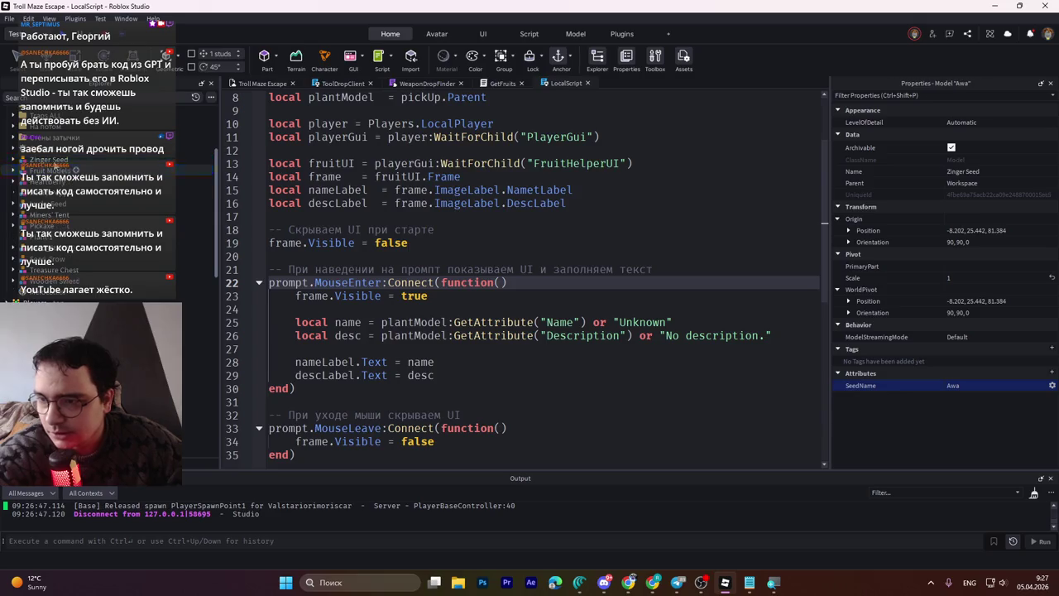
pyautogui.click(971, 385)
pyautogui.write('Zinger Seed')
pyautogui.hotkey('ctrl', 's')
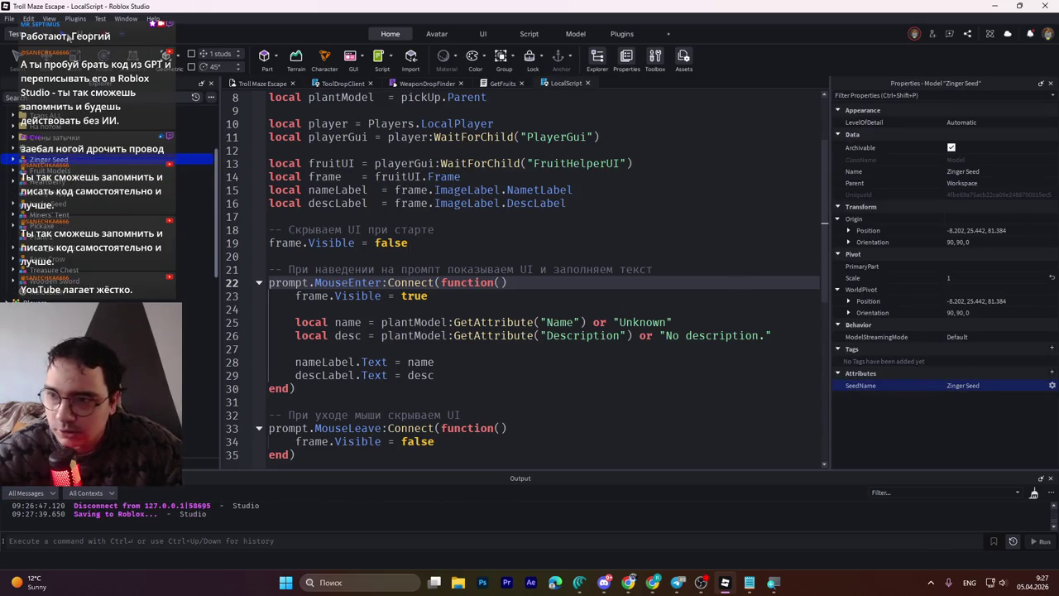
pyautogui.press('F5')
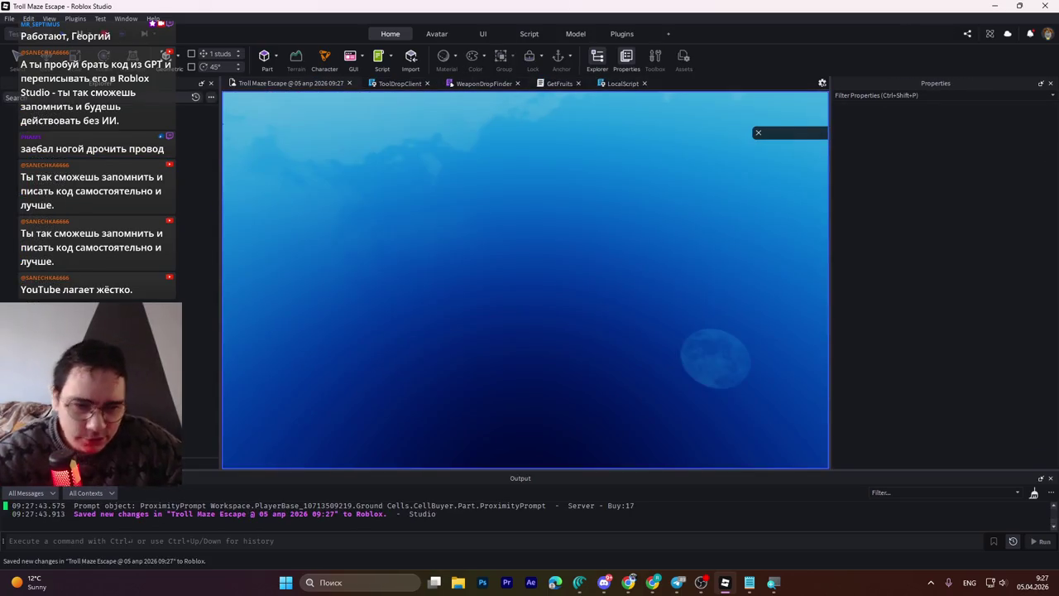
# Step: Collect coins and the Heartberry, plant the seed on the garden plot, watch it grow, then stop the playtest
pyautogui.press('w')
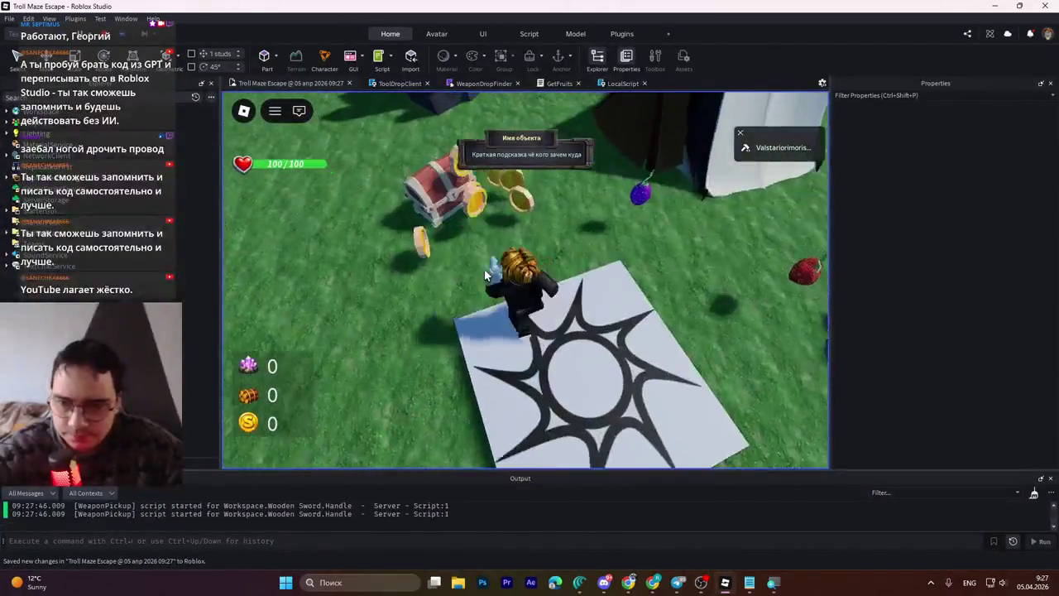
pyautogui.press('w')
pyautogui.press('e')
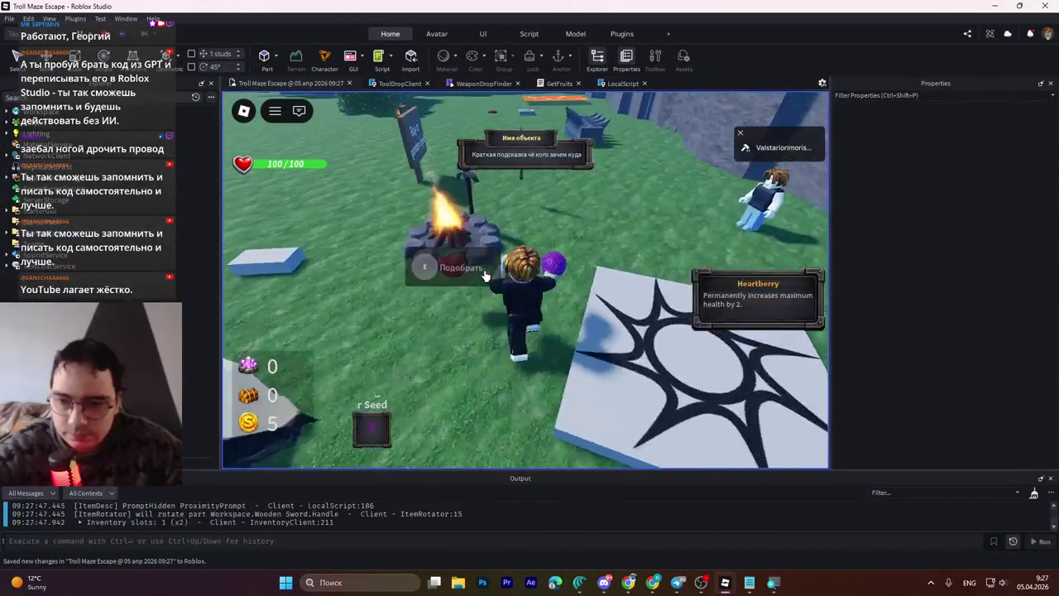
pyautogui.press('w')
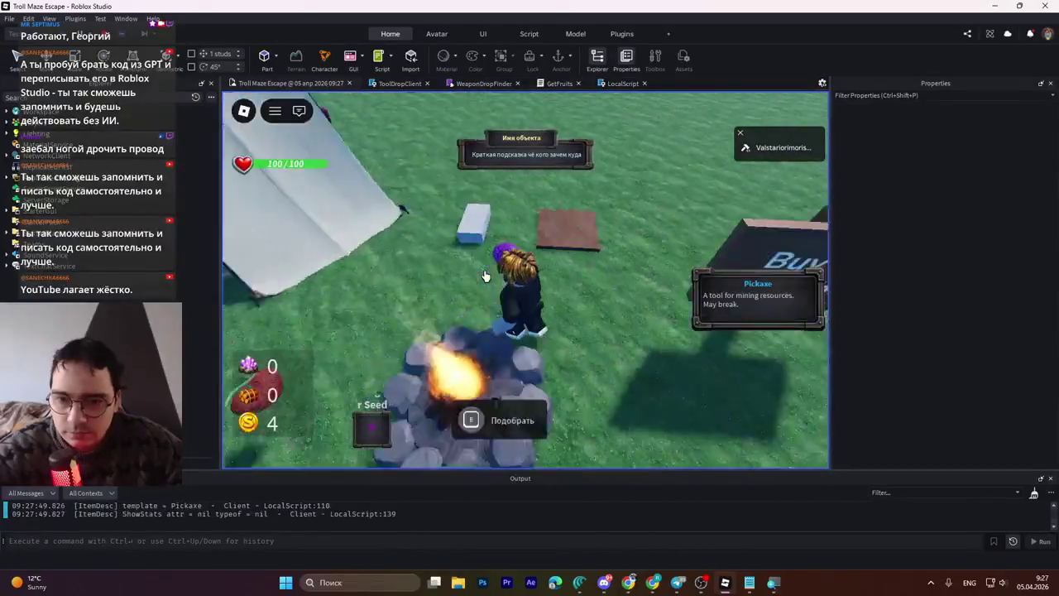
pyautogui.press('e')
pyautogui.press('w')
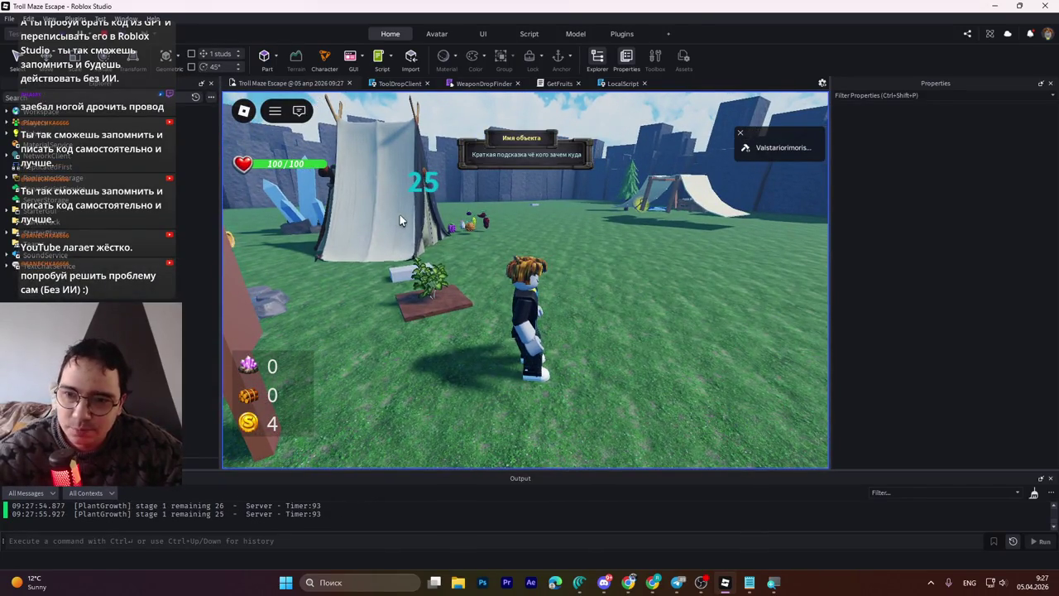
pyautogui.press('s')
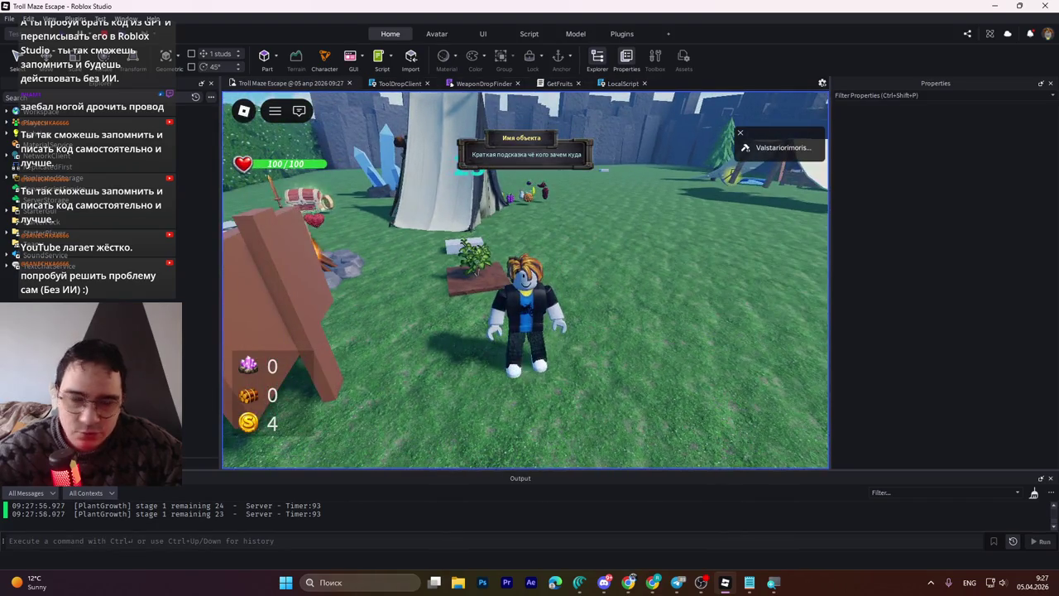
pyautogui.press('d')
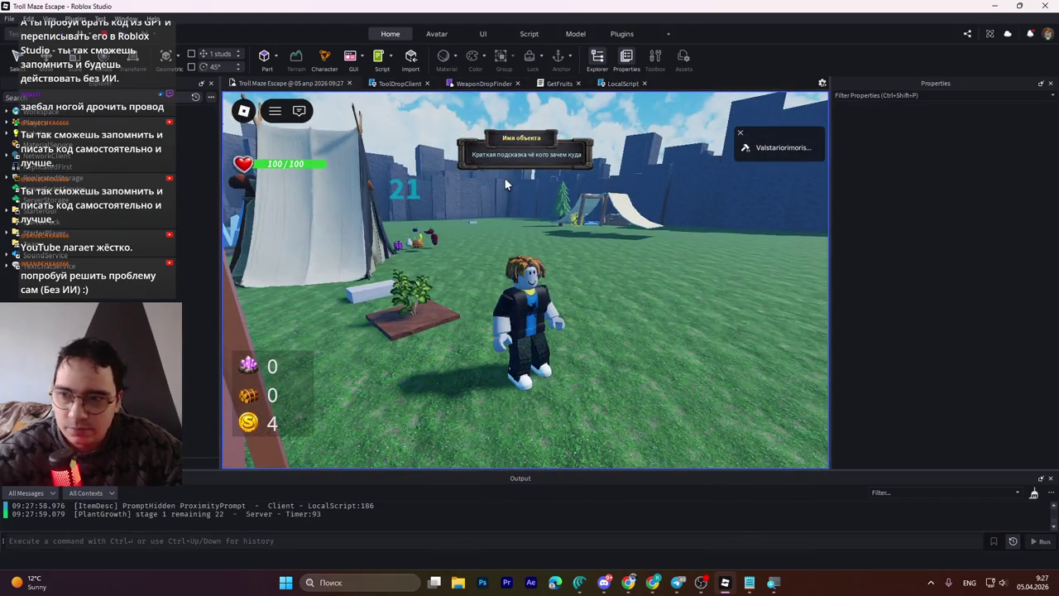
pyautogui.hotkey('shift', 'F5')
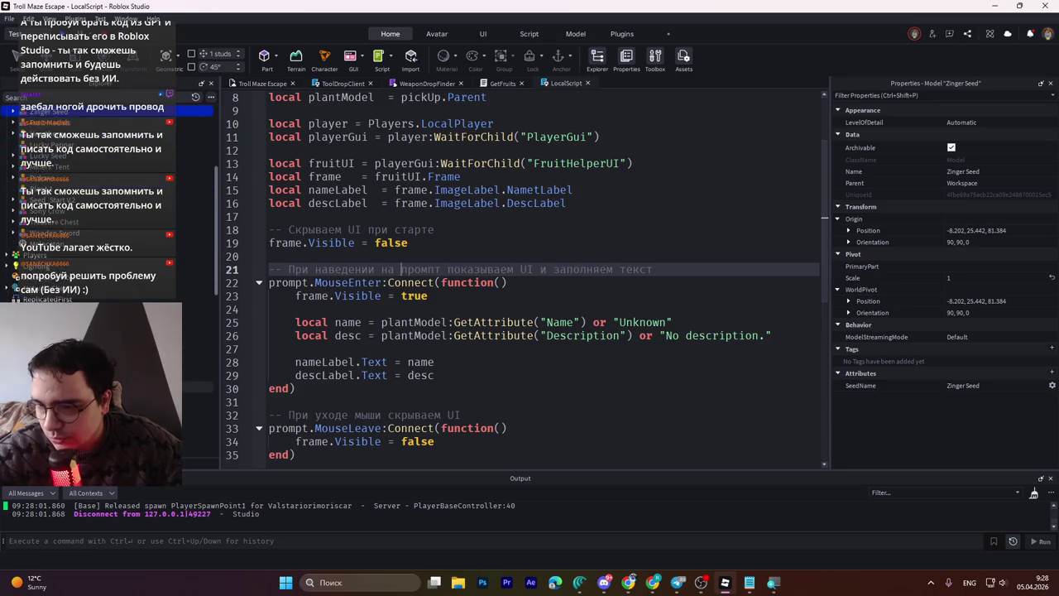
# Step: In the Zinger SeedSpawn Timer script, change STAGE_TIME from 30 to 20 and save
pyautogui.click(74, 375)
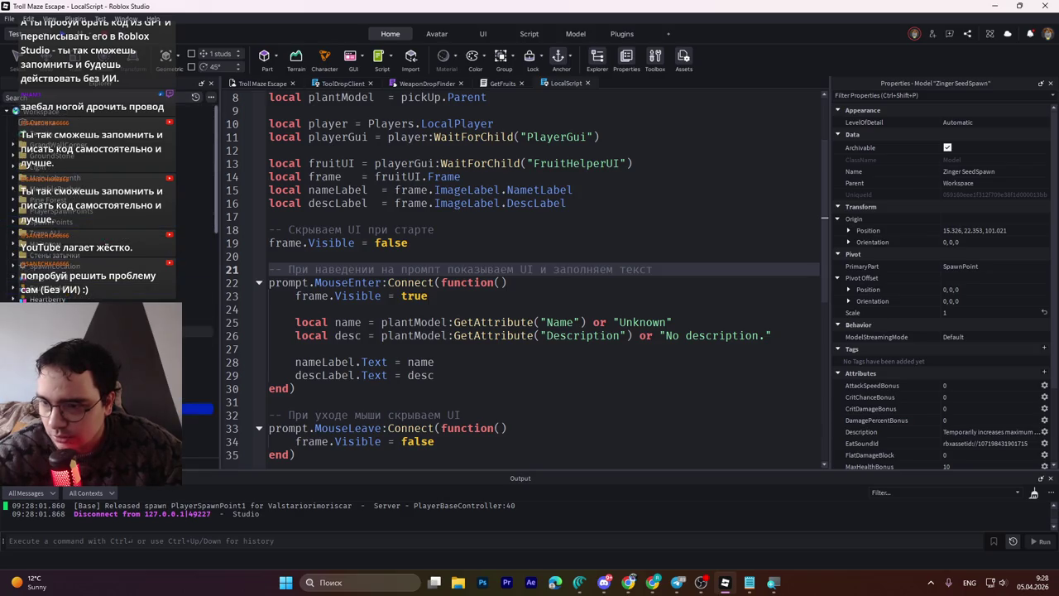
pyautogui.scroll(-2, 91, 248)
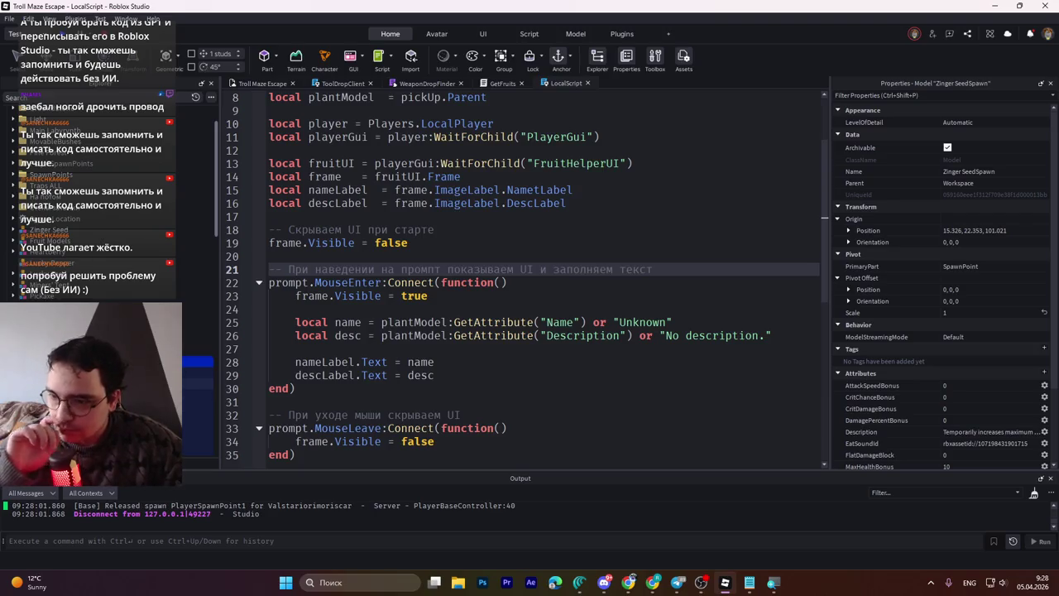
pyautogui.click(198, 382)
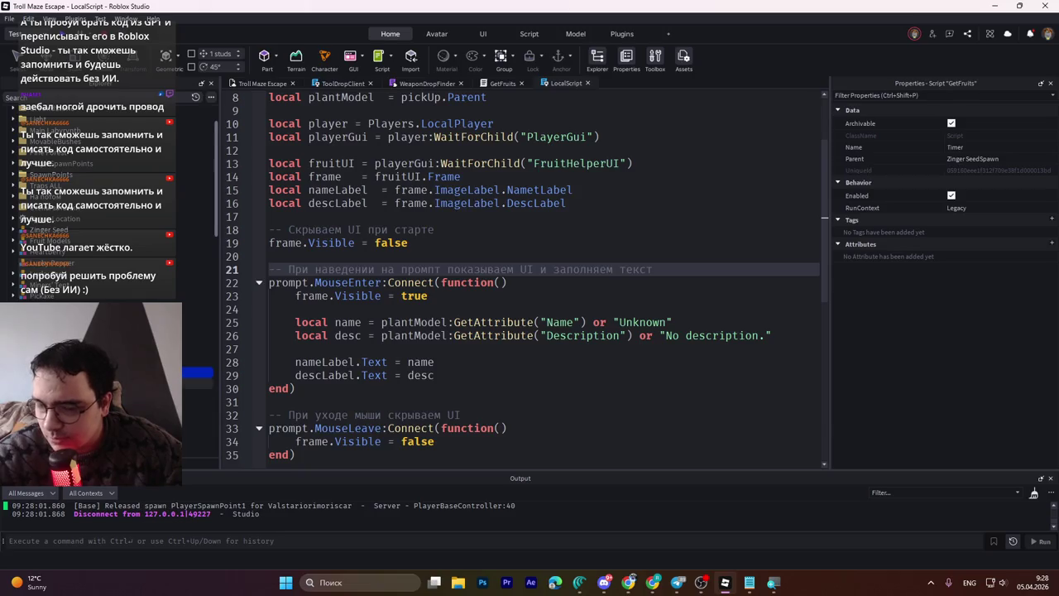
pyautogui.click(198, 383)
pyautogui.doubleClick(199, 383)
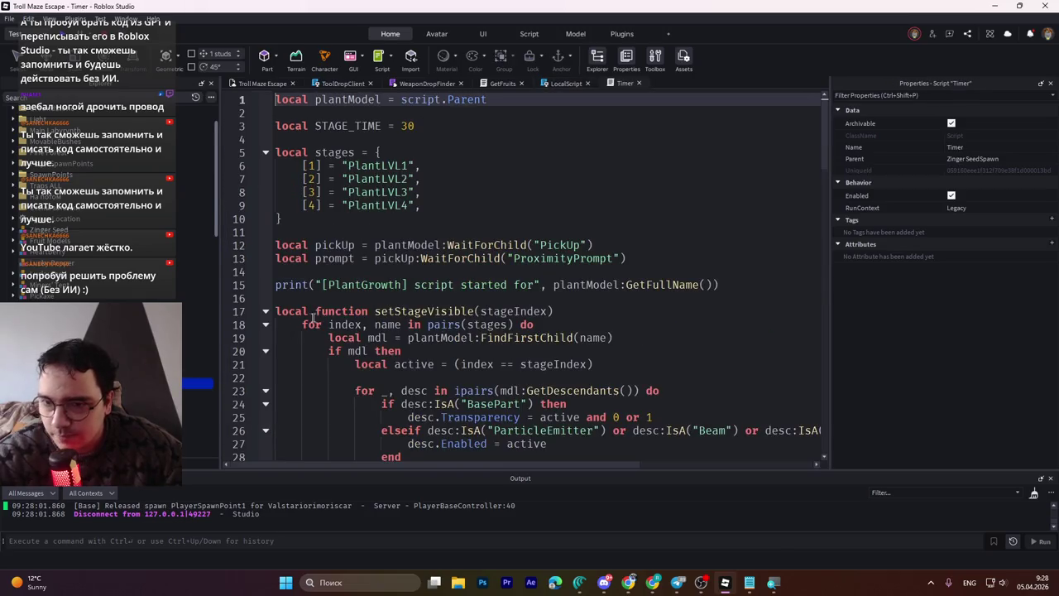
pyautogui.click(418, 127)
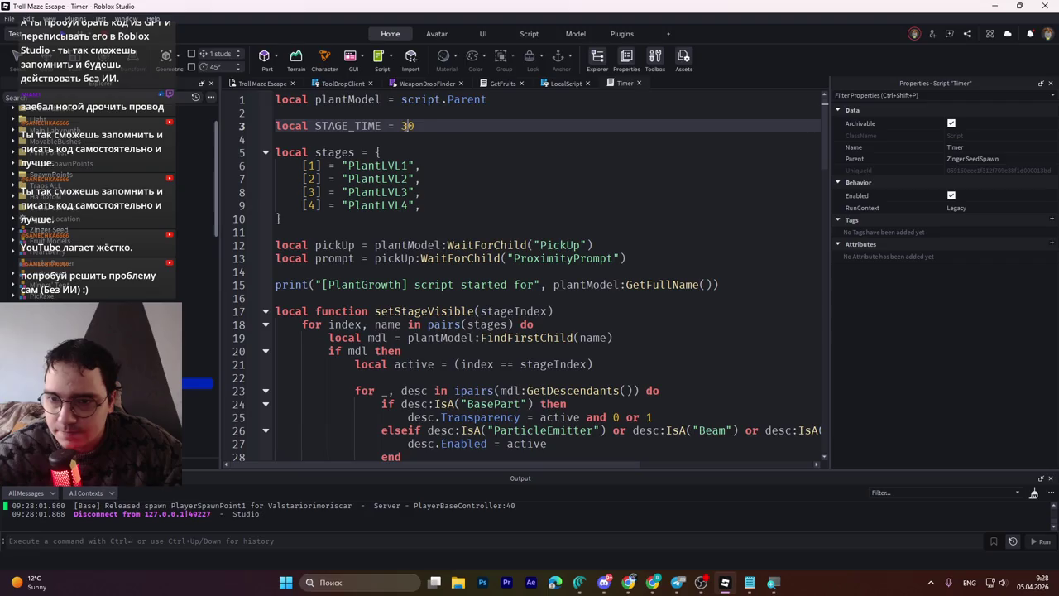
pyautogui.press('BackSpace')
pyautogui.write('20')
pyautogui.hotkey('ctrl', 's')
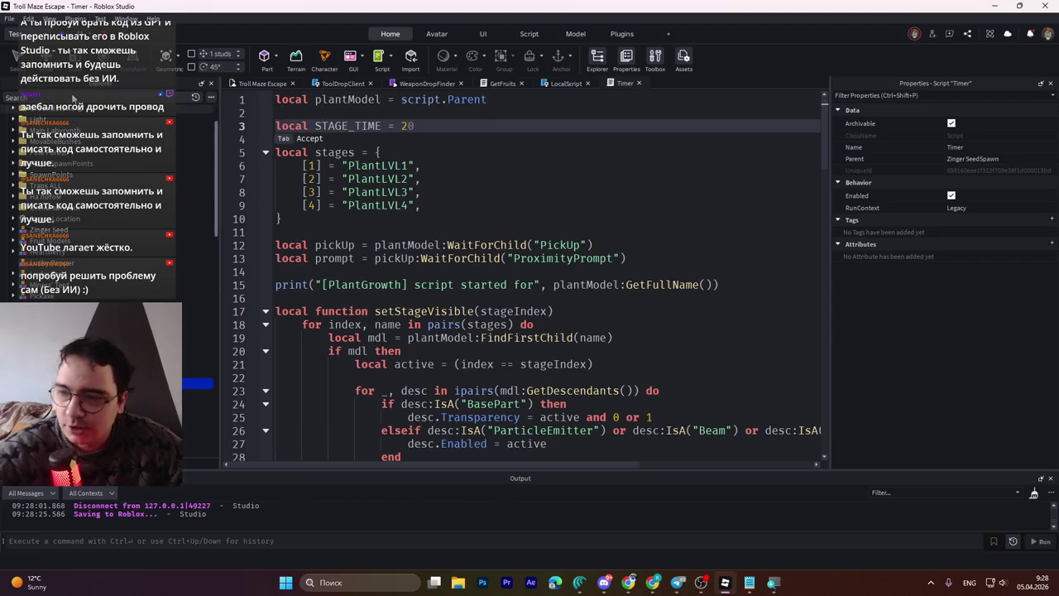
pyautogui.click(249, 84)
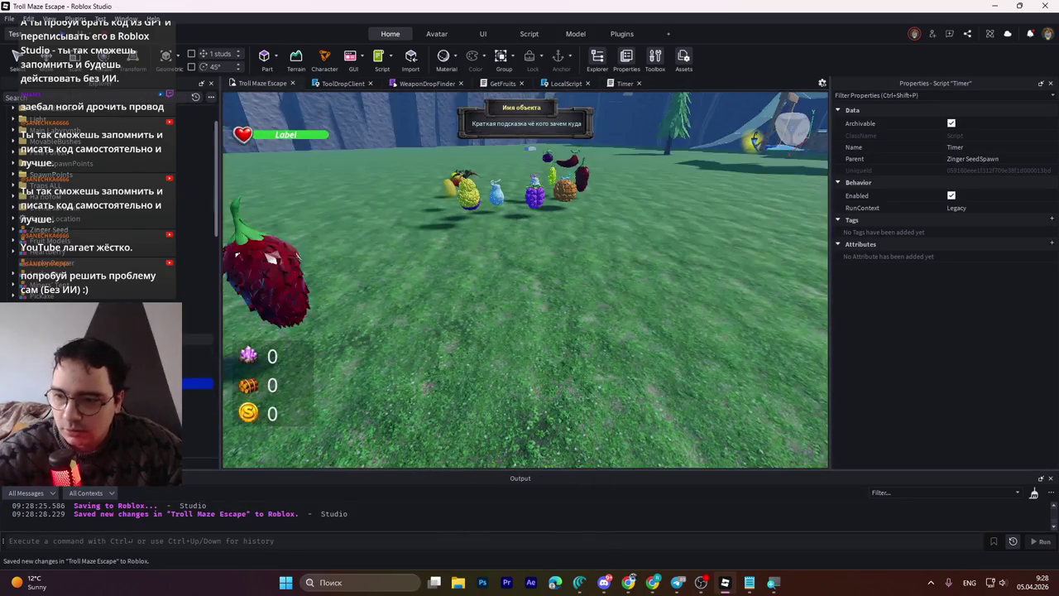
# Step: Untick Visible on the FruitHelperUI Frame using the 'vi' property filter, then start a playtest
pyautogui.press('f')
pyautogui.scroll(-5, 489, 291)
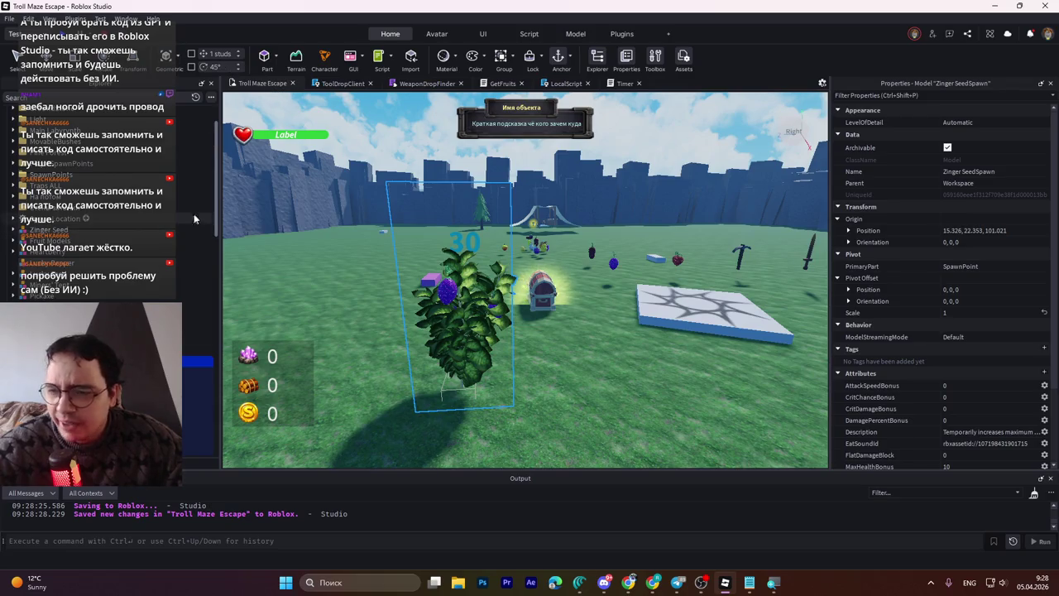
pyautogui.moveTo(217, 198); pyautogui.dragTo(208, 434)
pyautogui.click(199, 339)
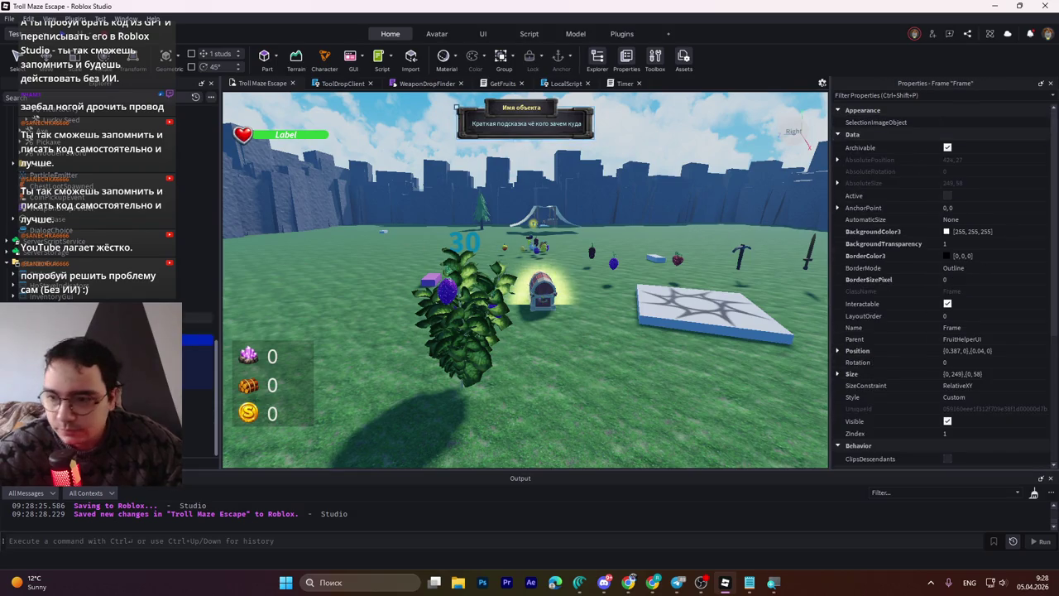
pyautogui.click(887, 95)
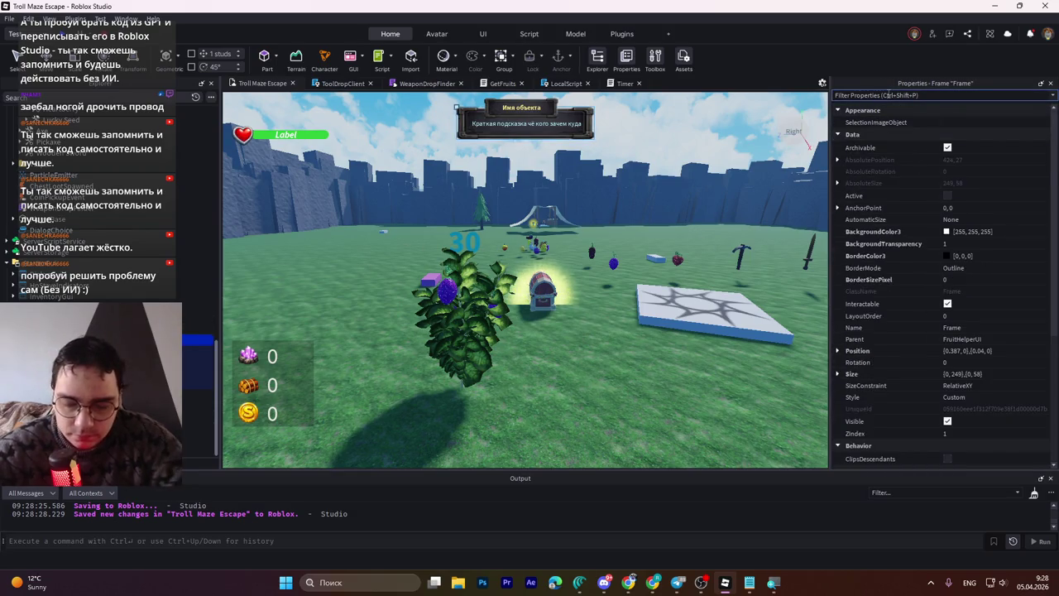
pyautogui.write('vi')
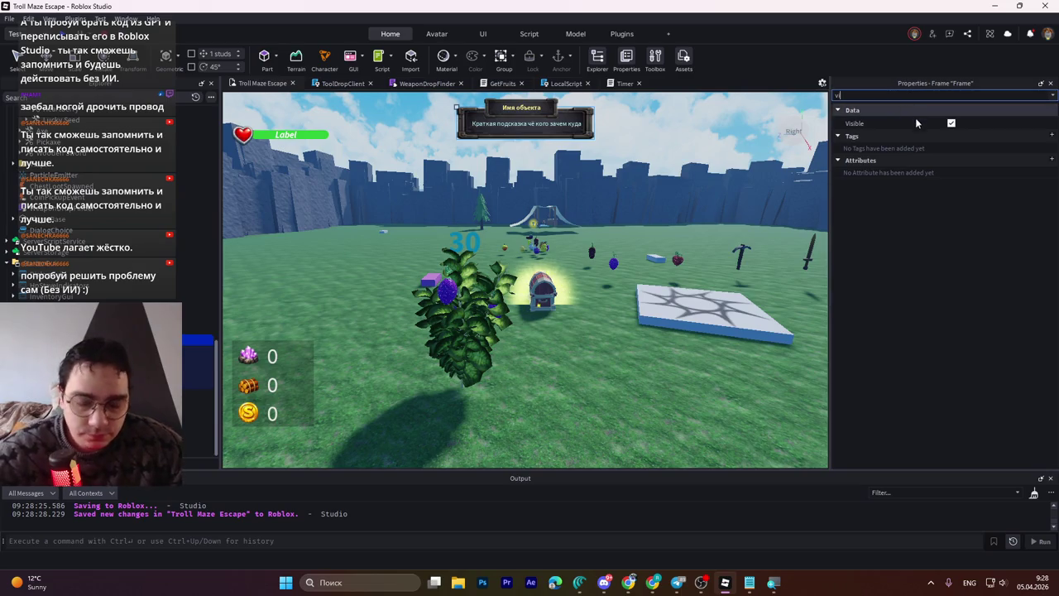
pyautogui.click(944, 123)
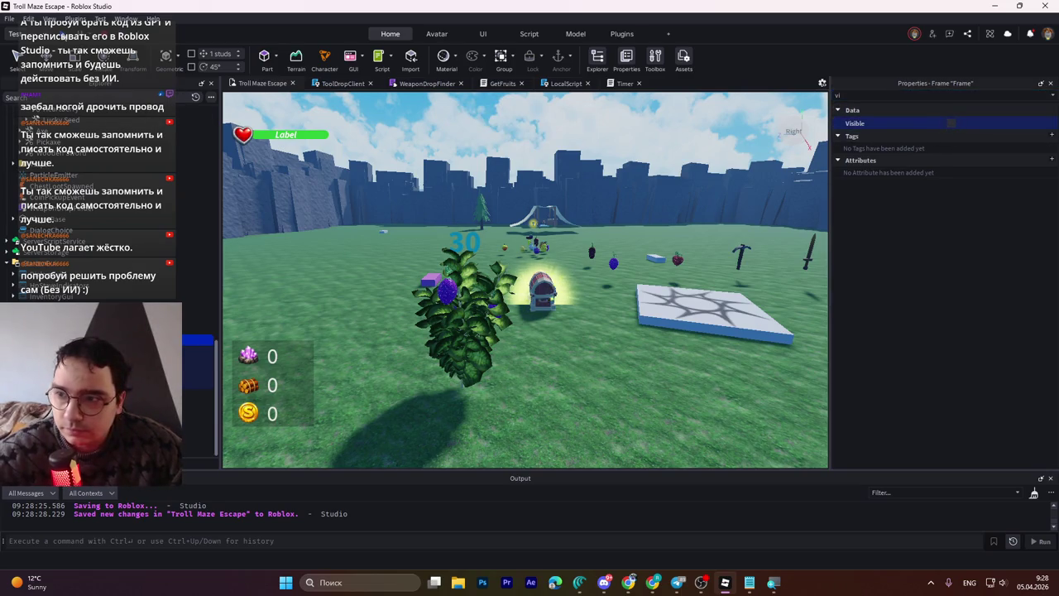
pyautogui.press('F5')
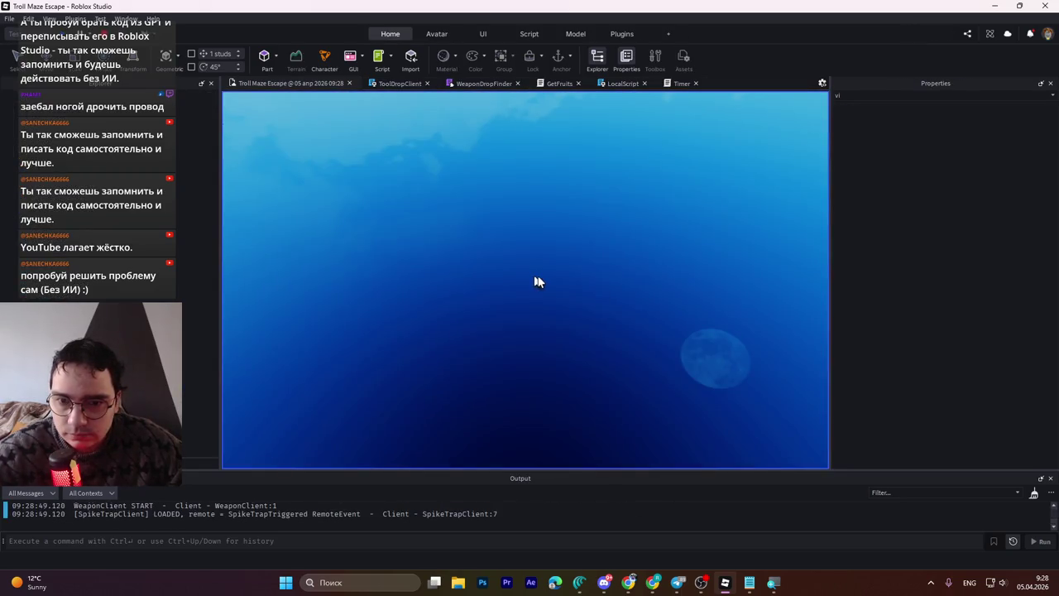
# Step: Walk up to the Zinger bush twice to trigger its Take prompt, then stop the playtest
pyautogui.press('w')
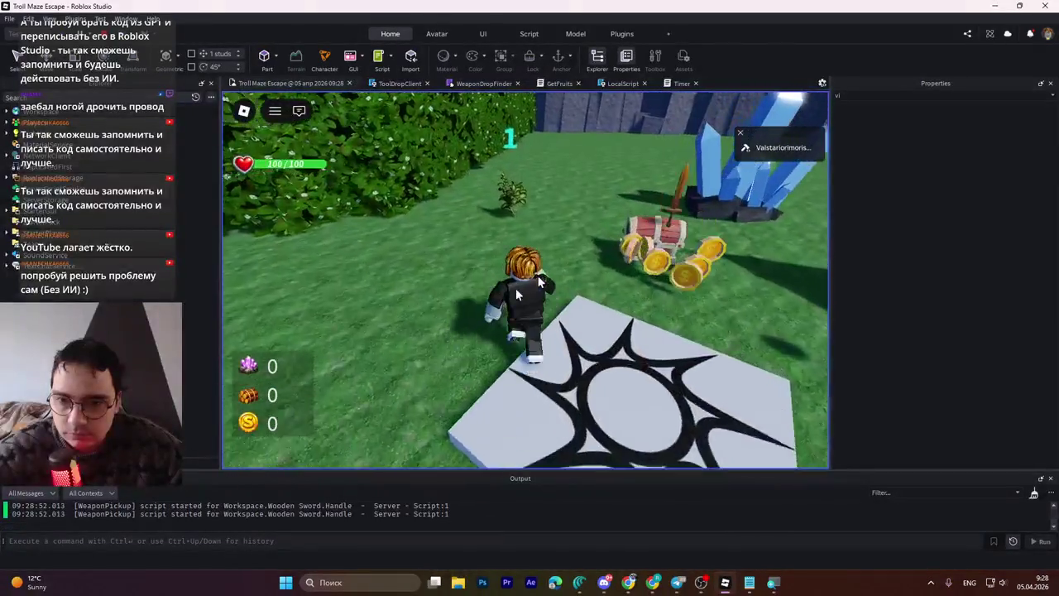
pyautogui.press('w')
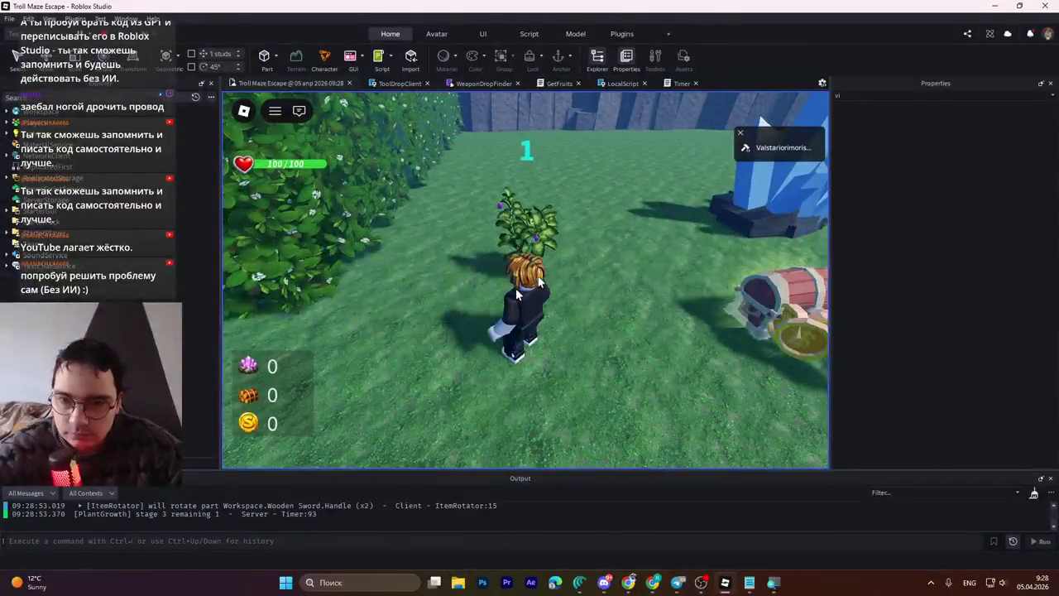
pyautogui.press('w')
pyautogui.press('s')
pyautogui.press('w')
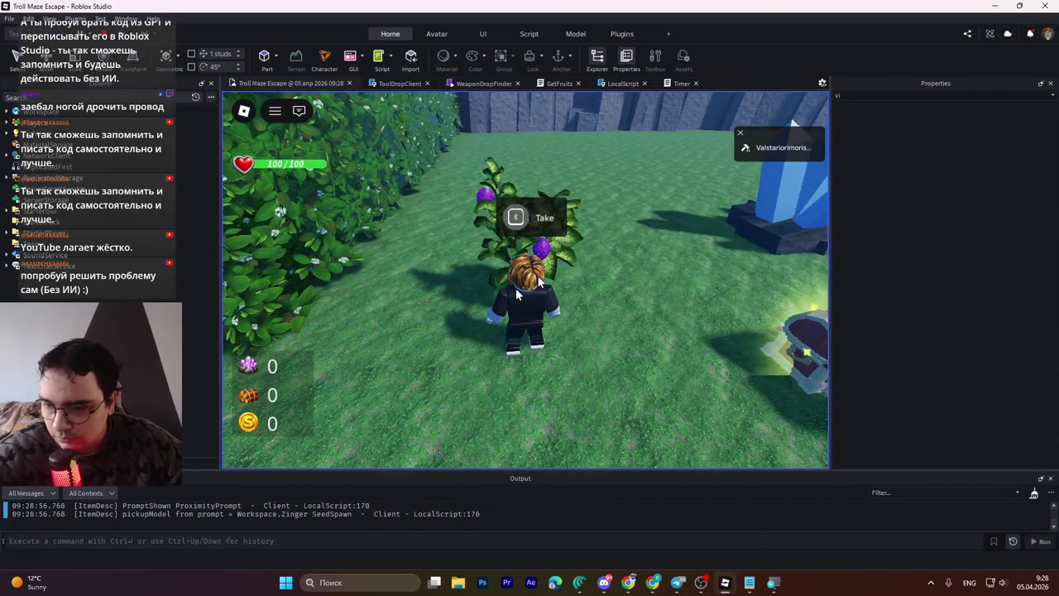
pyautogui.press('s')
pyautogui.press('w')
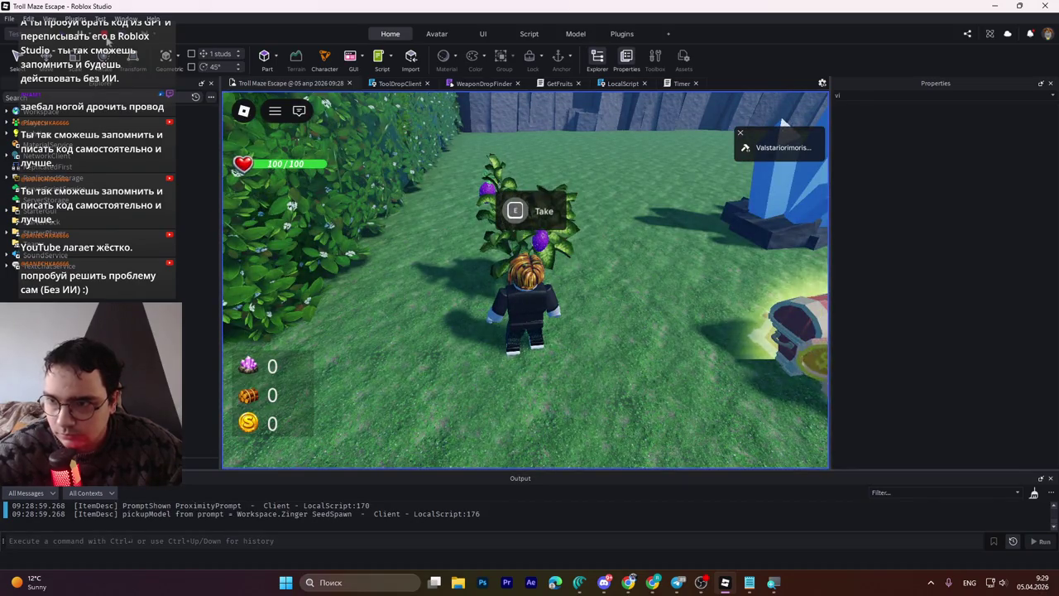
pyautogui.hotkey('shift', 'F5')
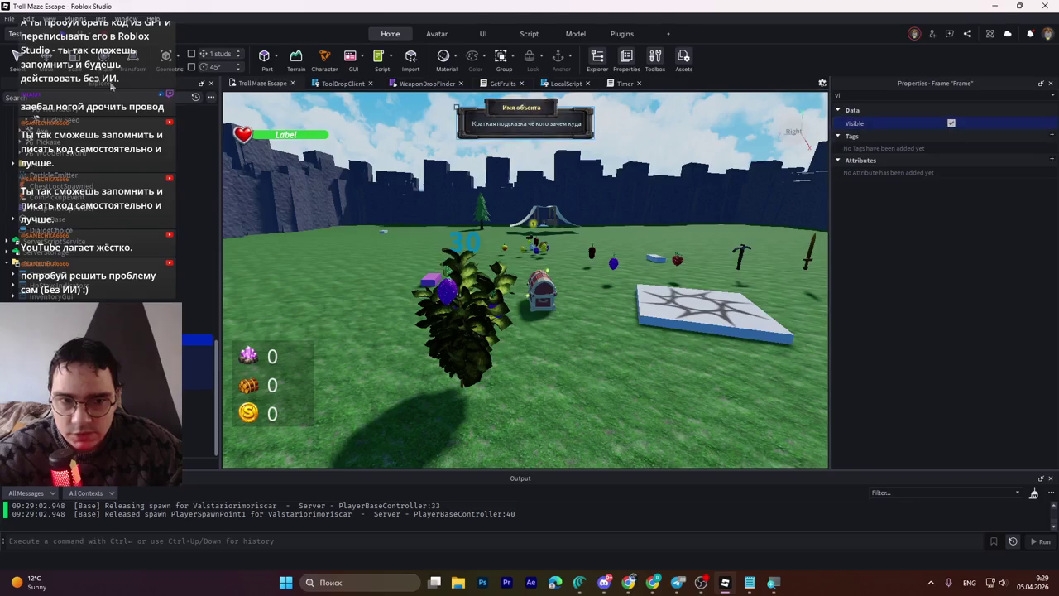
# Step: Save, playtest again approaching the plant until its Take prompt shows, then stop
pyautogui.hotkey('ctrl', 's')
pyautogui.press('F5')
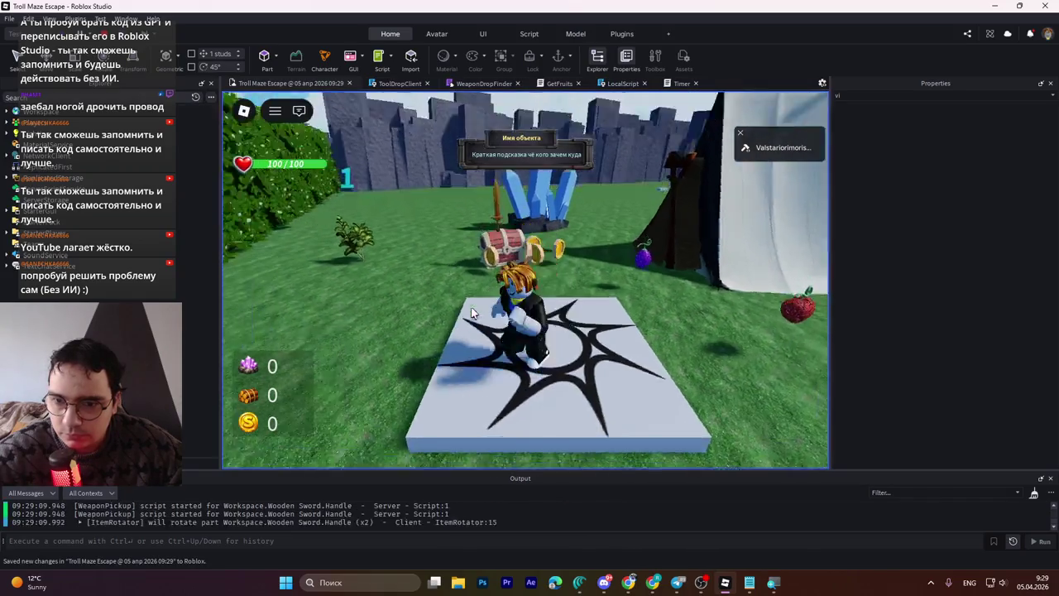
pyautogui.press('w')
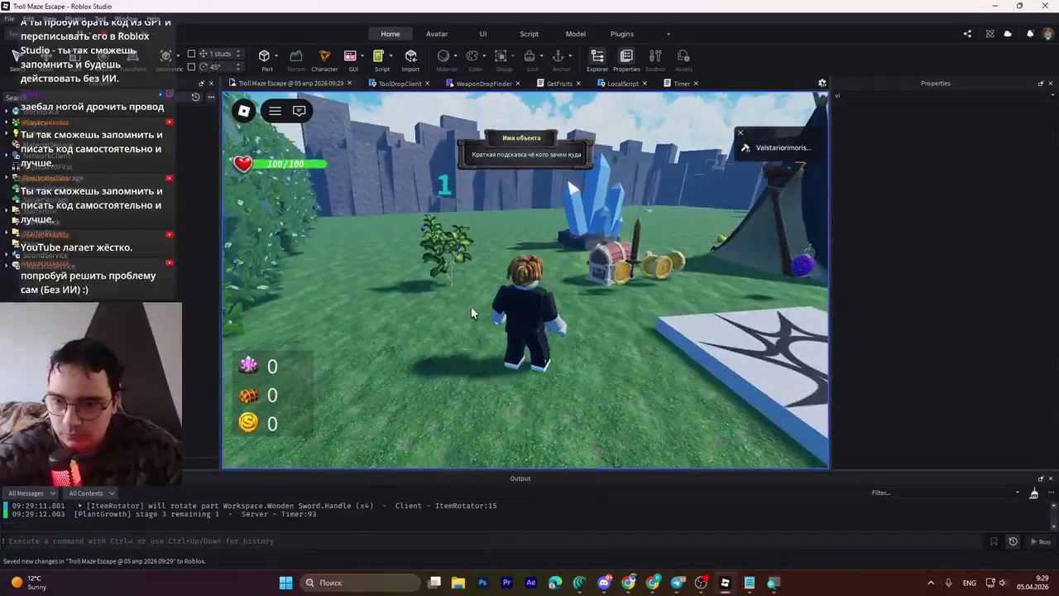
pyautogui.press('a')
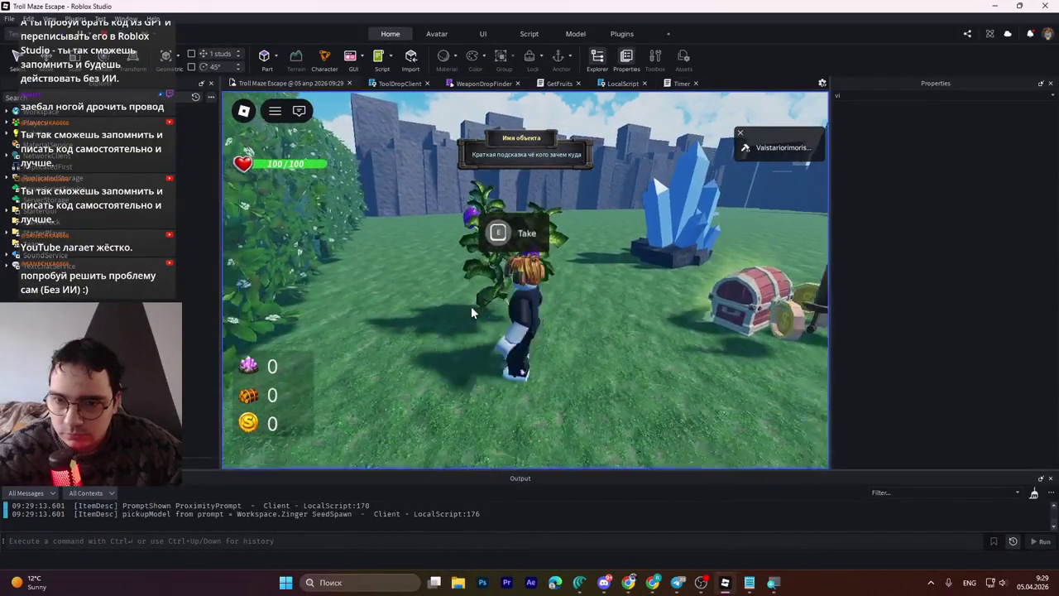
pyautogui.press('w')
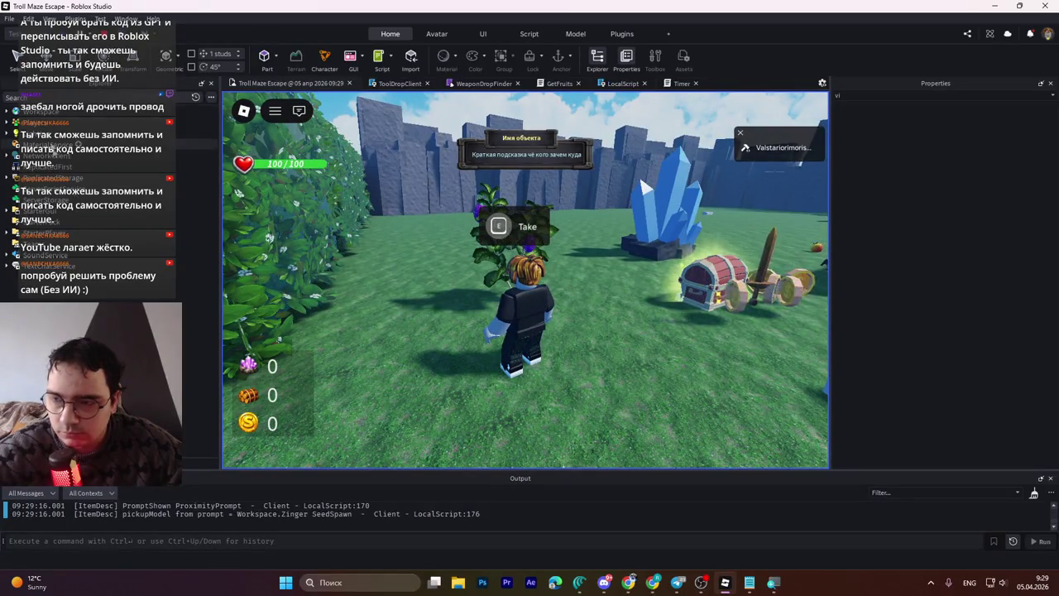
pyautogui.hotkey('shift', 'F5')
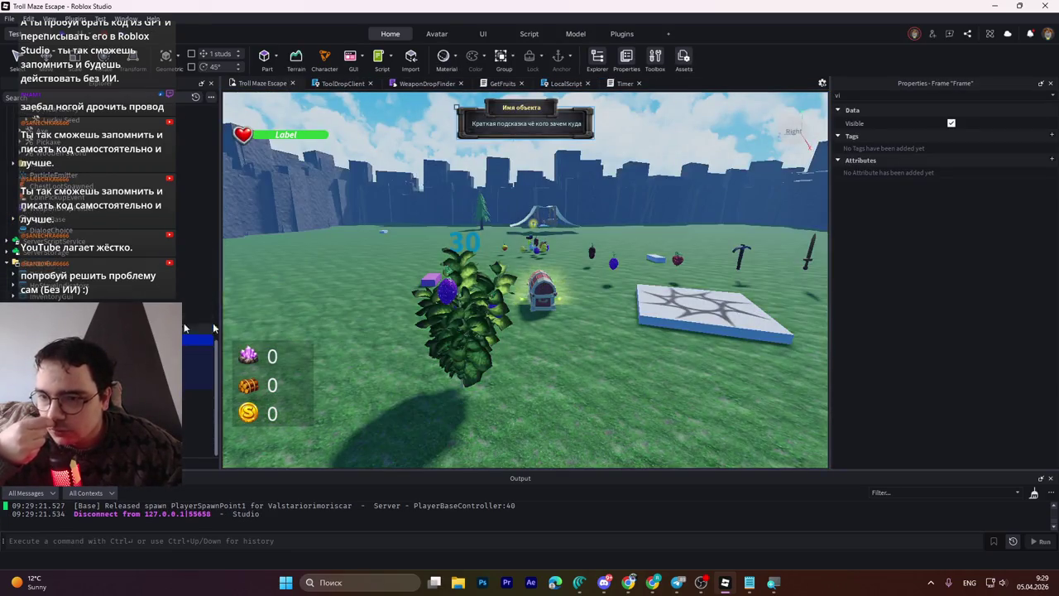
# Step: Select the Zinger SeedSpawn bush and its GetFruits script in Explorer
pyautogui.scroll(2, 464, 316)
pyautogui.scroll(3, 496, 273)
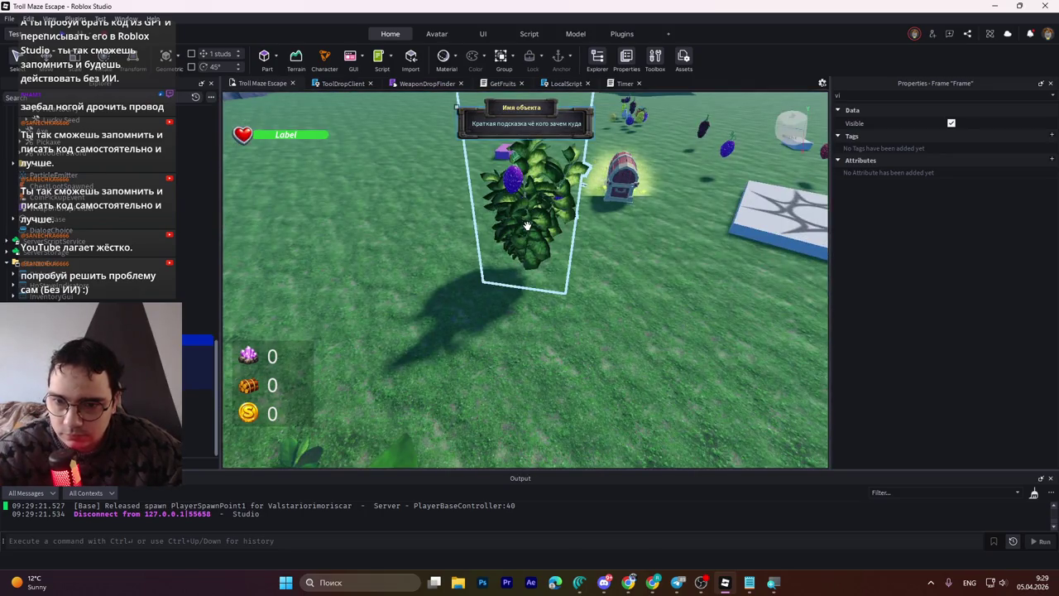
pyautogui.click(527, 225)
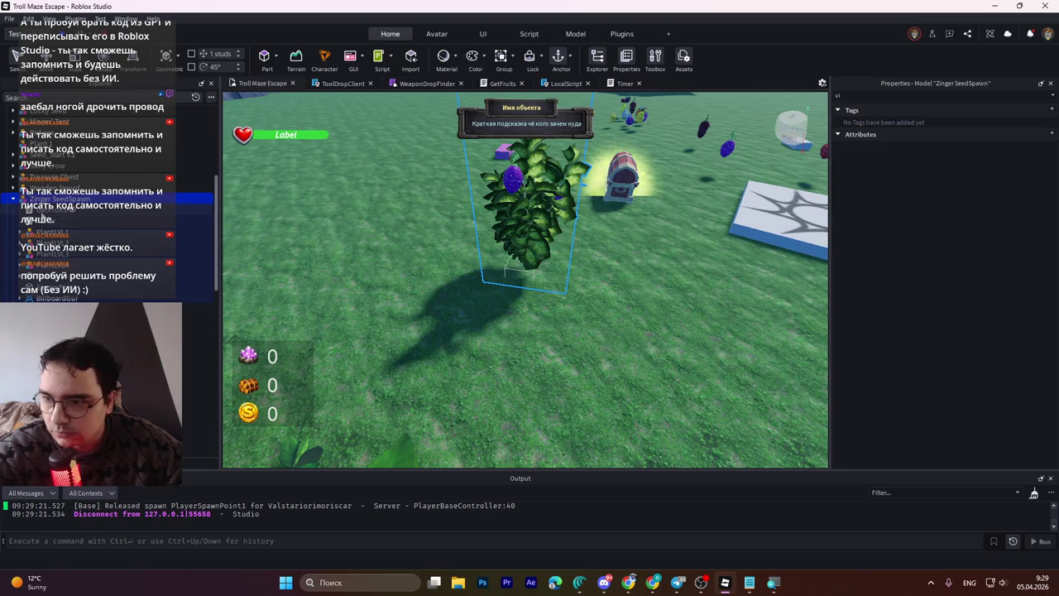
pyautogui.click(61, 220)
pyautogui.click(52, 209)
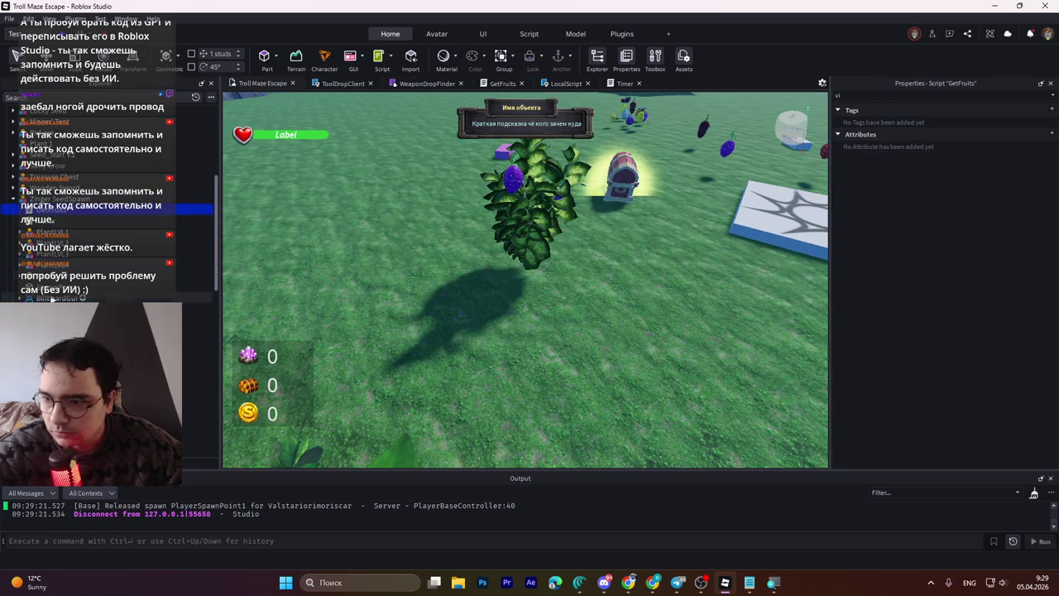
# Step: Reselect Zinger SeedSpawn and clear the Properties filter so all properties and attributes are listed
pyautogui.click(50, 199)
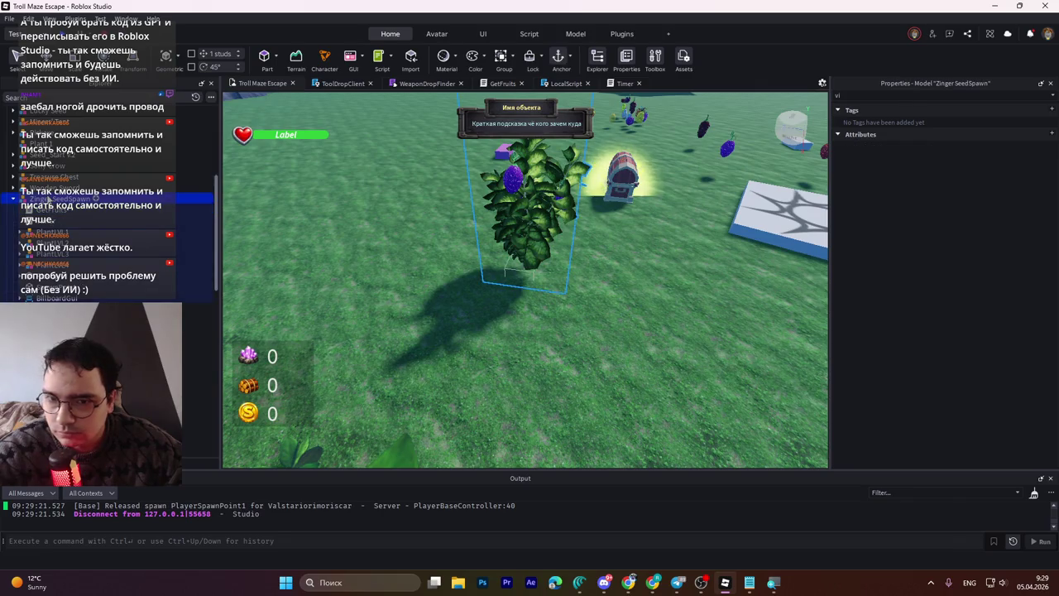
pyautogui.click(910, 95)
pyautogui.press('BackSpace')
pyautogui.press('BackSpace')
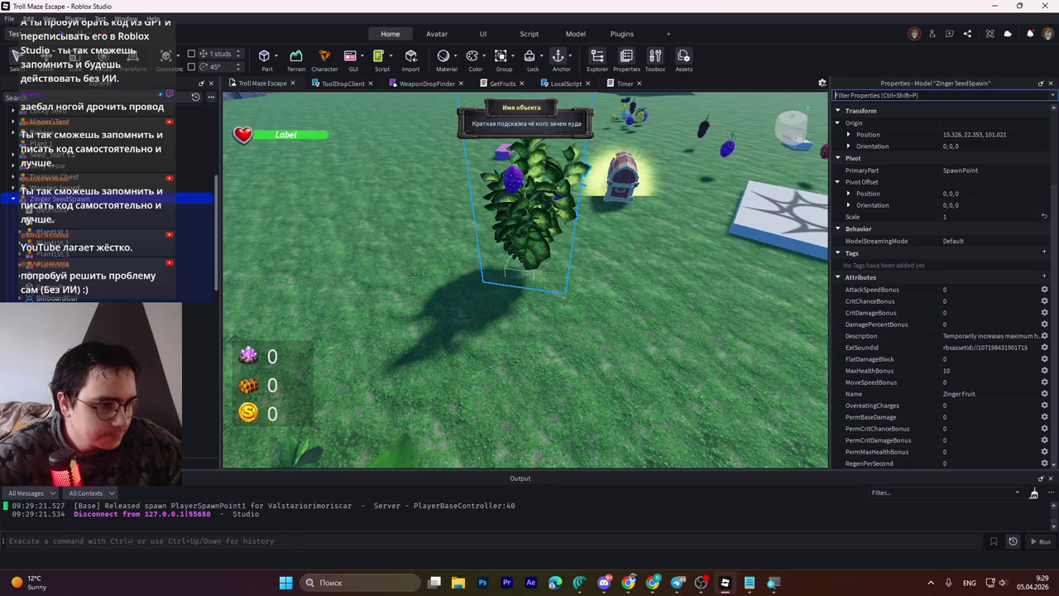
pyautogui.hotkey('alt', 'Tab')
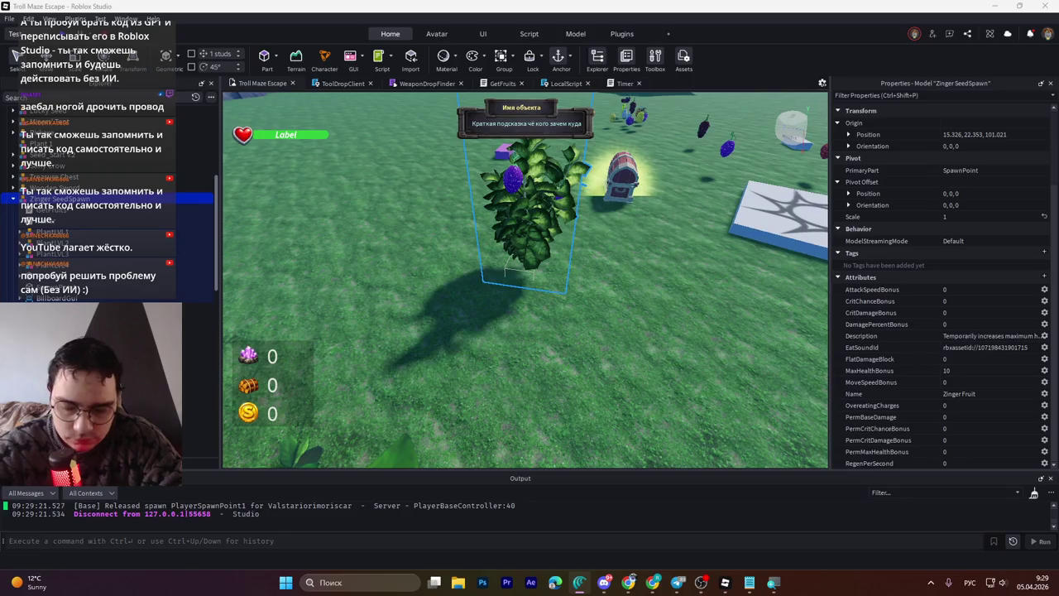
pyautogui.hotkey('alt', 'shift')
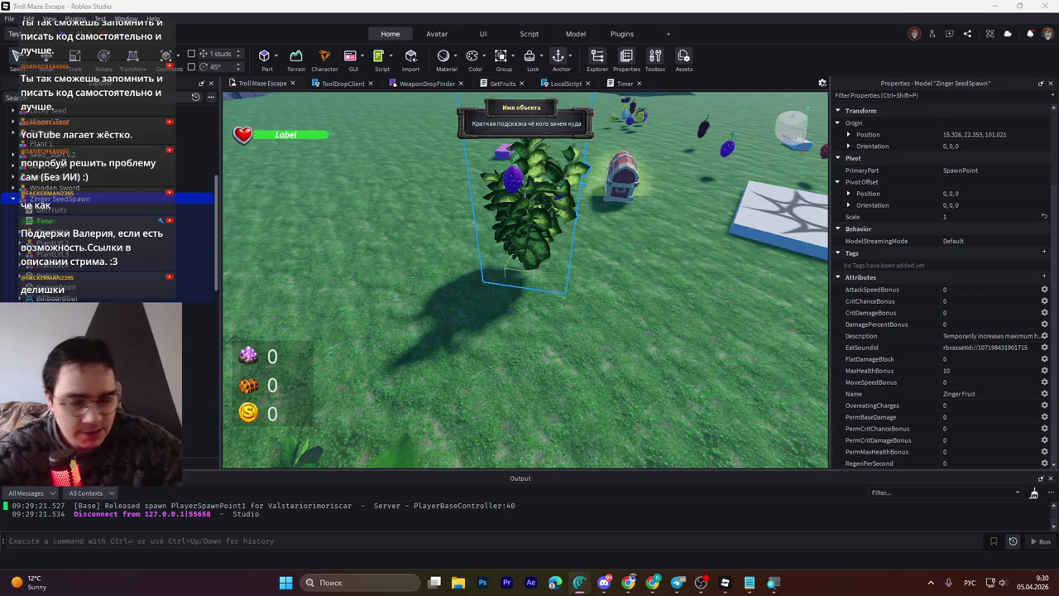
pyautogui.click(585, 588)
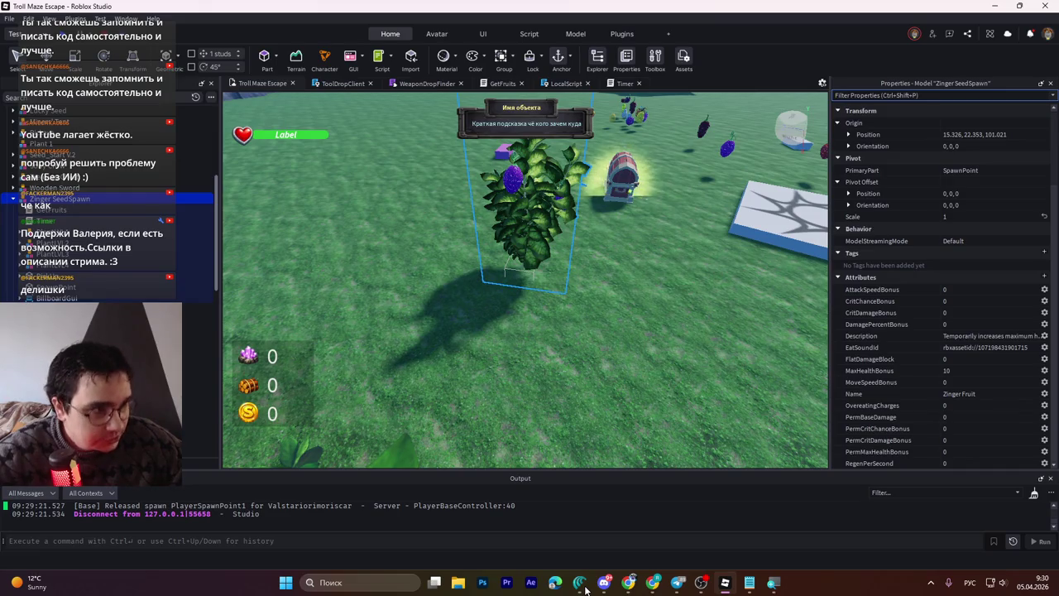
pyautogui.click(628, 581)
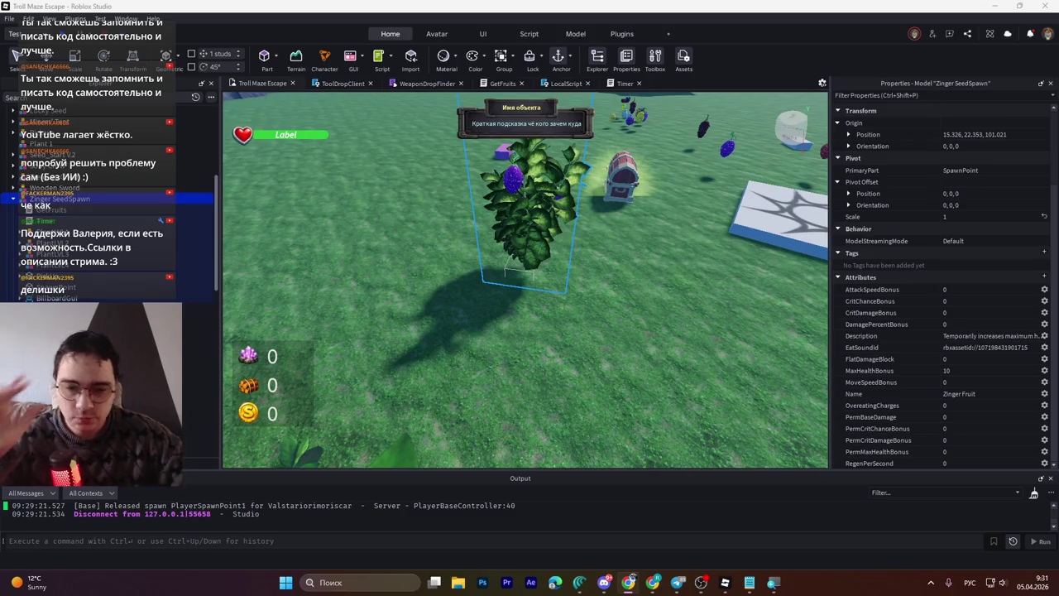
pyautogui.scroll(-10, 108, 198)
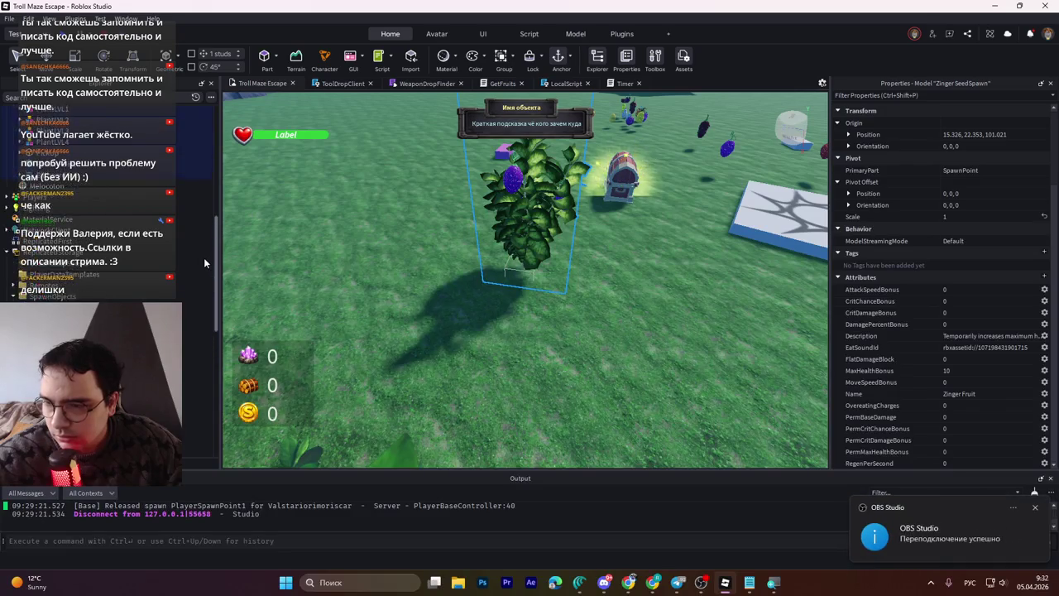
pyautogui.scroll(5, 204, 258)
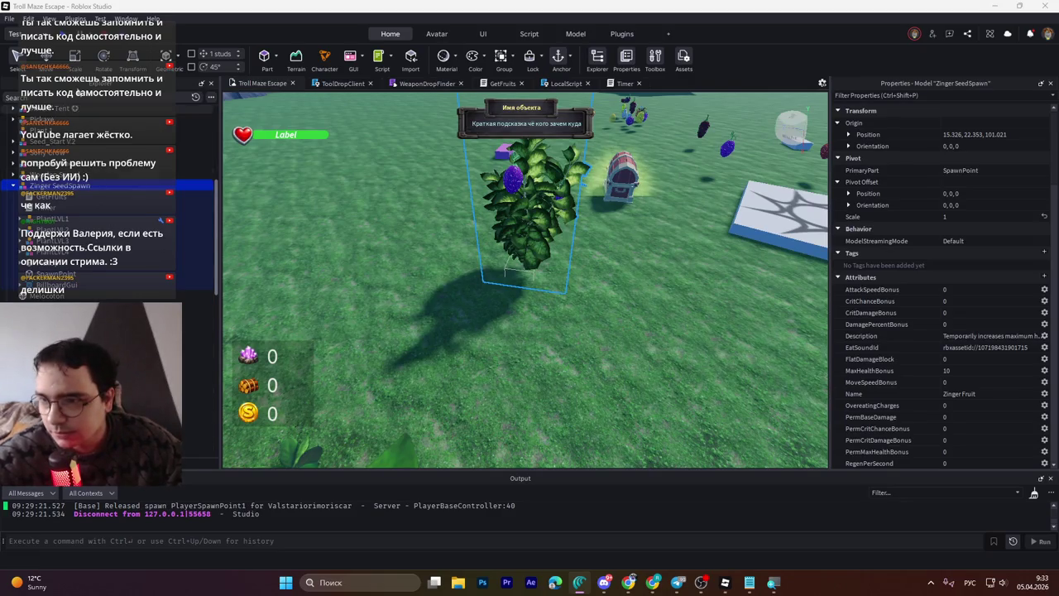
# Step: Delete the old LocalScript inside PickUp
pyautogui.click(24, 262)
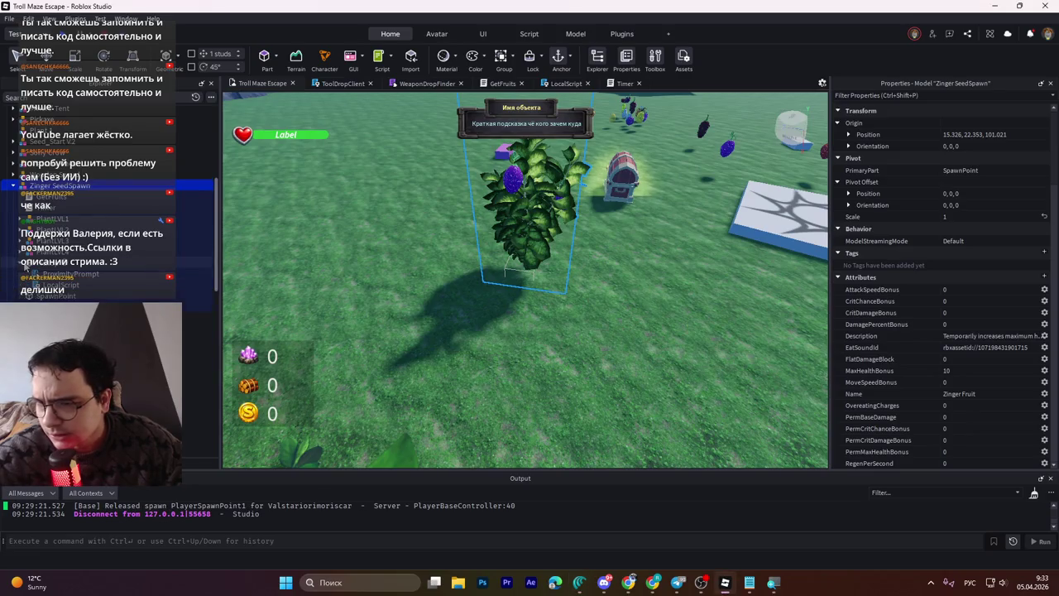
pyautogui.click(33, 251)
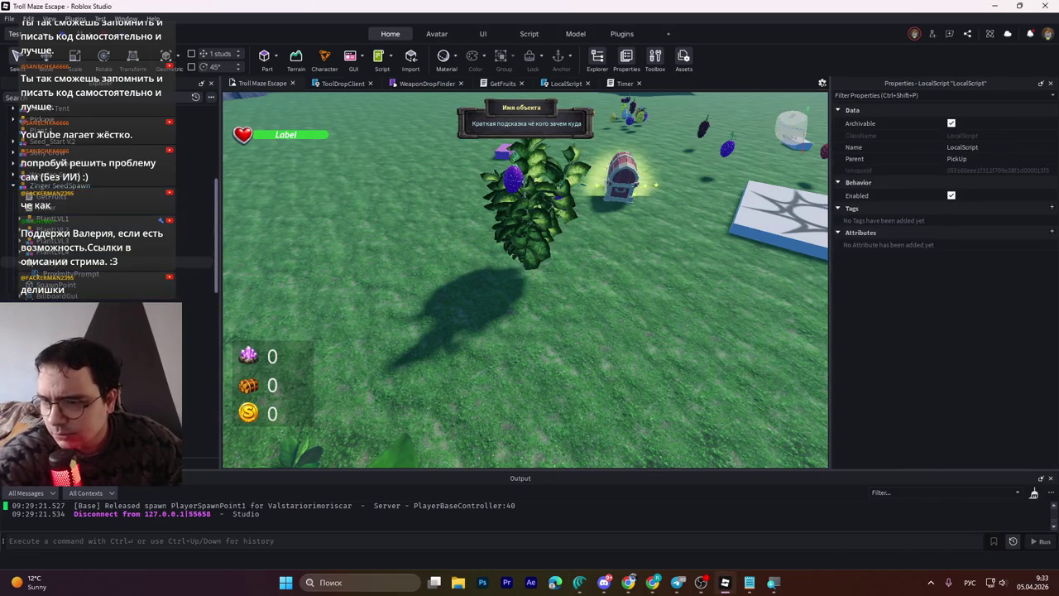
pyautogui.press('Delete')
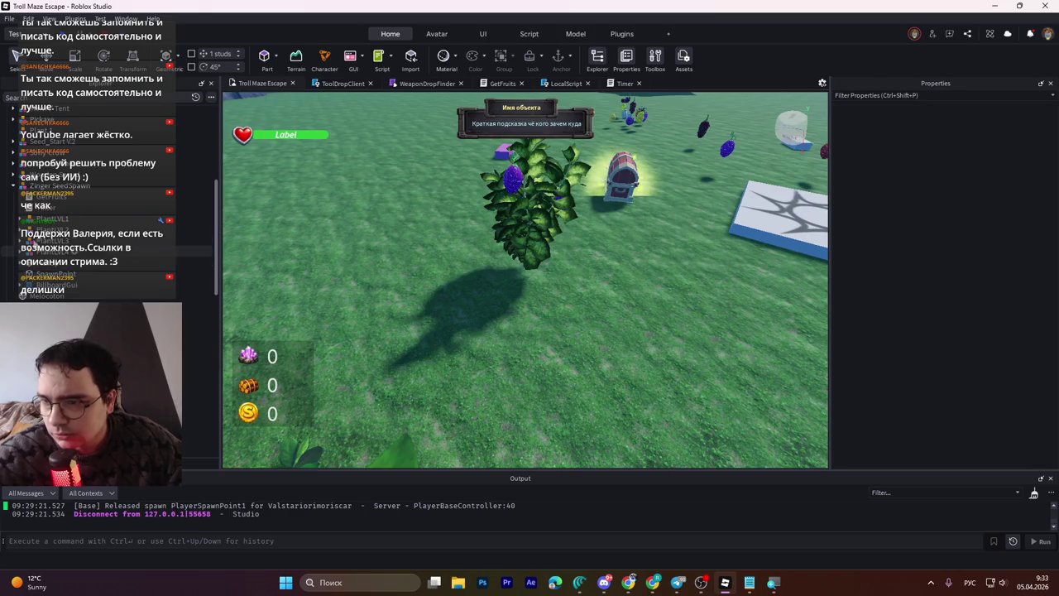
# Step: Find StarterPlayerScripts in Explorer and insert a new LocalScript into it
pyautogui.click(99, 97)
pyautogui.write('StarterPlayerScripts')
pyautogui.click(83, 134)
pyautogui.click(184, 97)
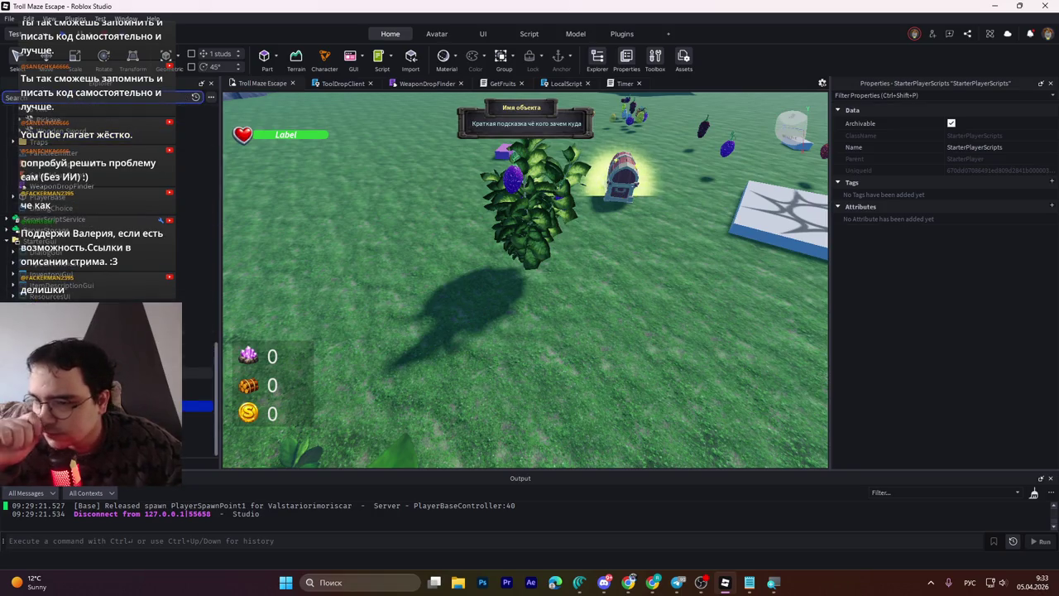
pyautogui.scroll(-3, 108, 248)
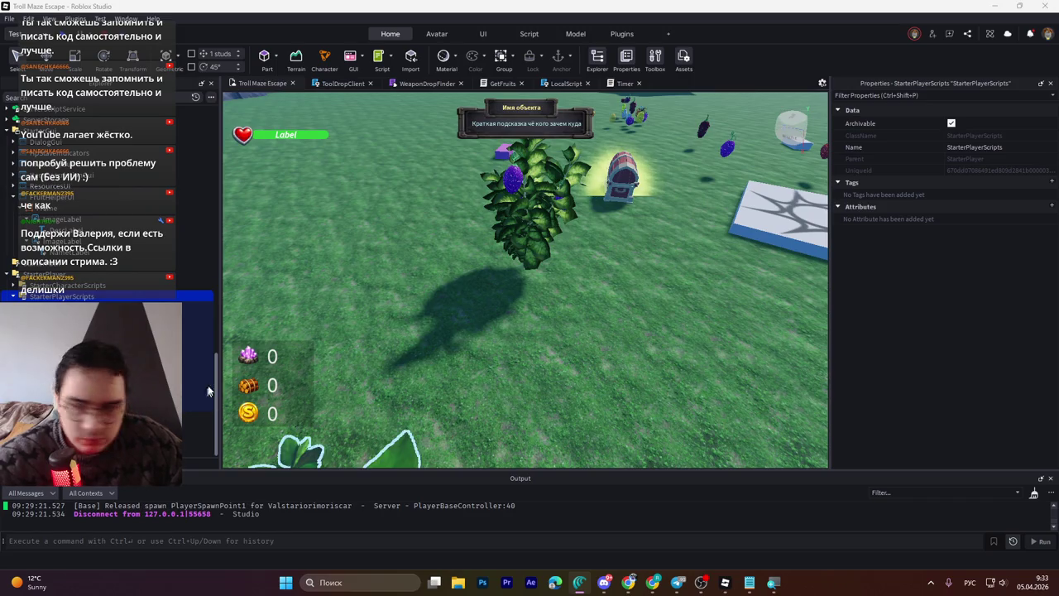
pyautogui.click(100, 296)
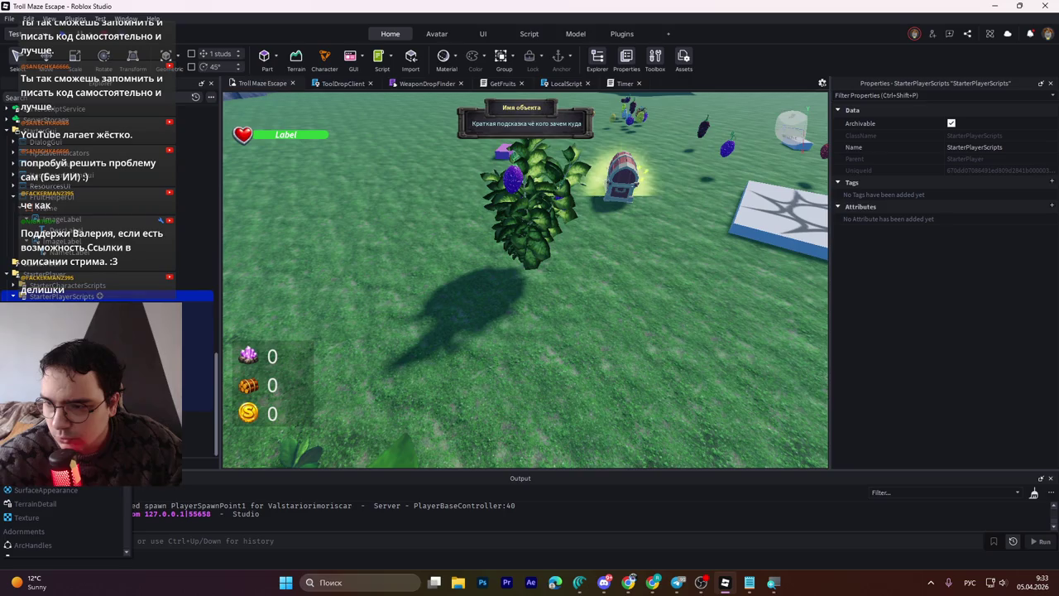
pyautogui.click(42, 327)
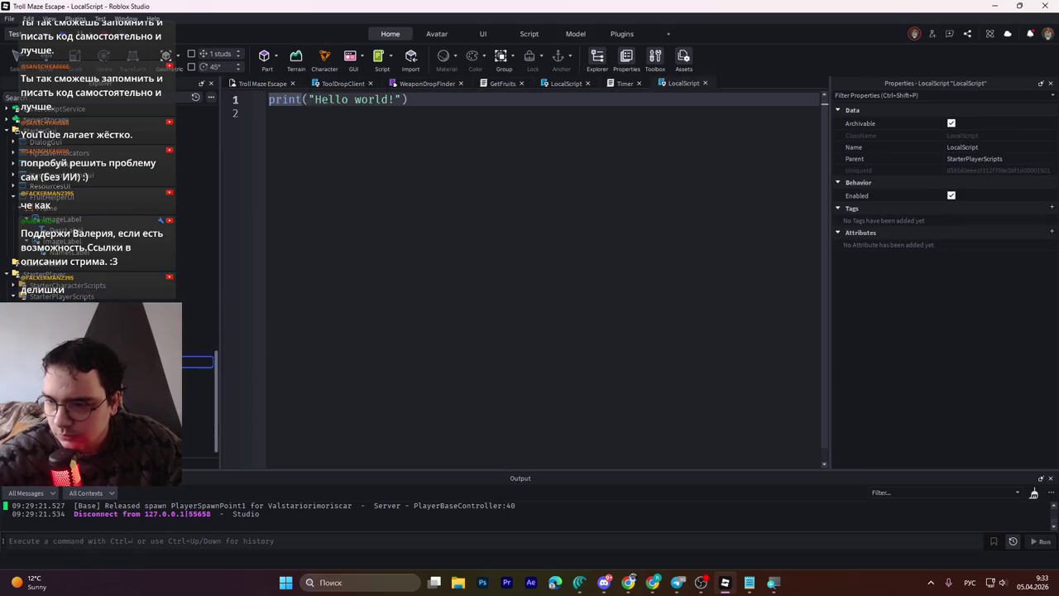
# Step: Rename the script FruitHelperUI, paste in the PickUp prompt-hooking code, save, and start a playtest
pyautogui.hotkey('alt', 'shift')
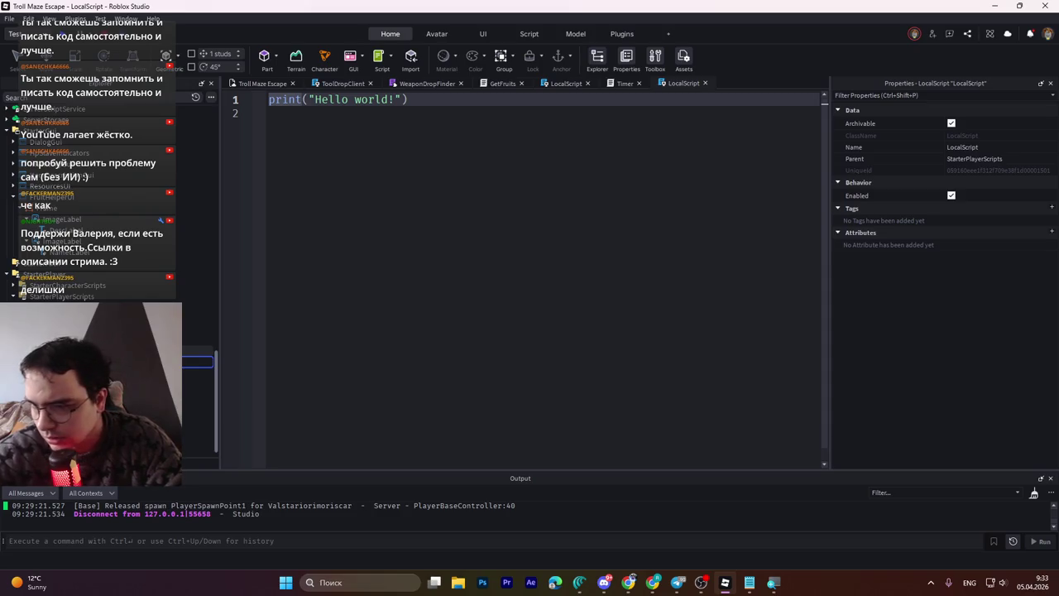
pyautogui.press('Return')
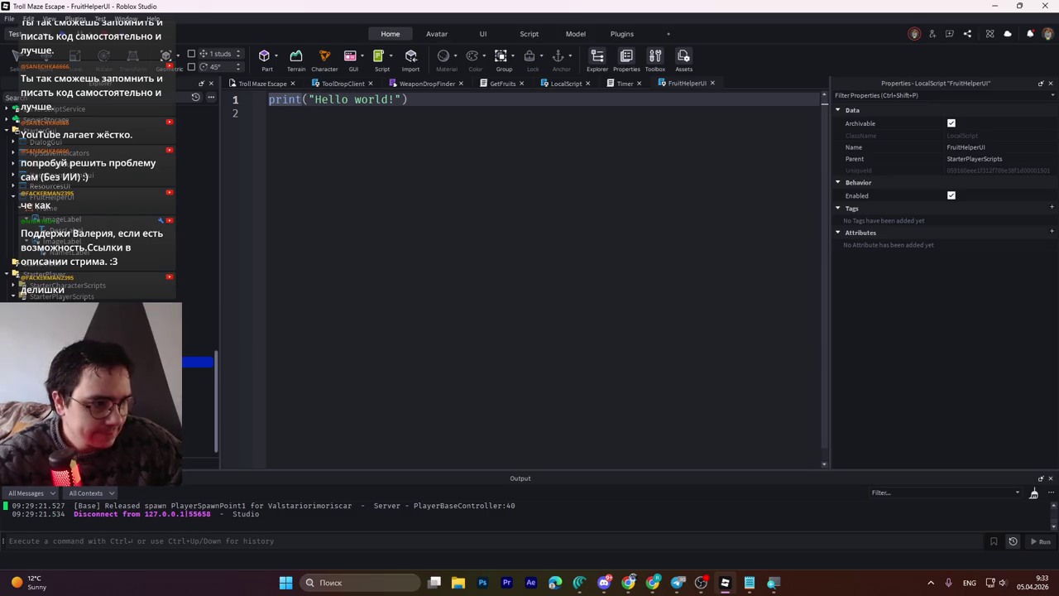
pyautogui.hotkey('alt', 'Tab')
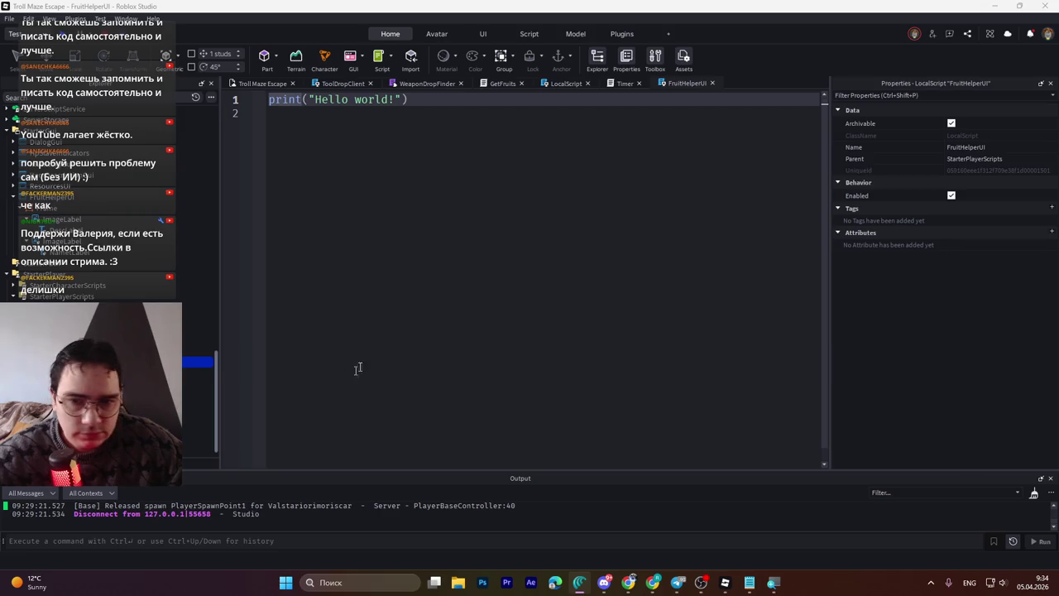
pyautogui.hotkey('ctrl', 'a')
pyautogui.hotkey('ctrl', 'v')
pyautogui.hotkey('ctrl', 's')
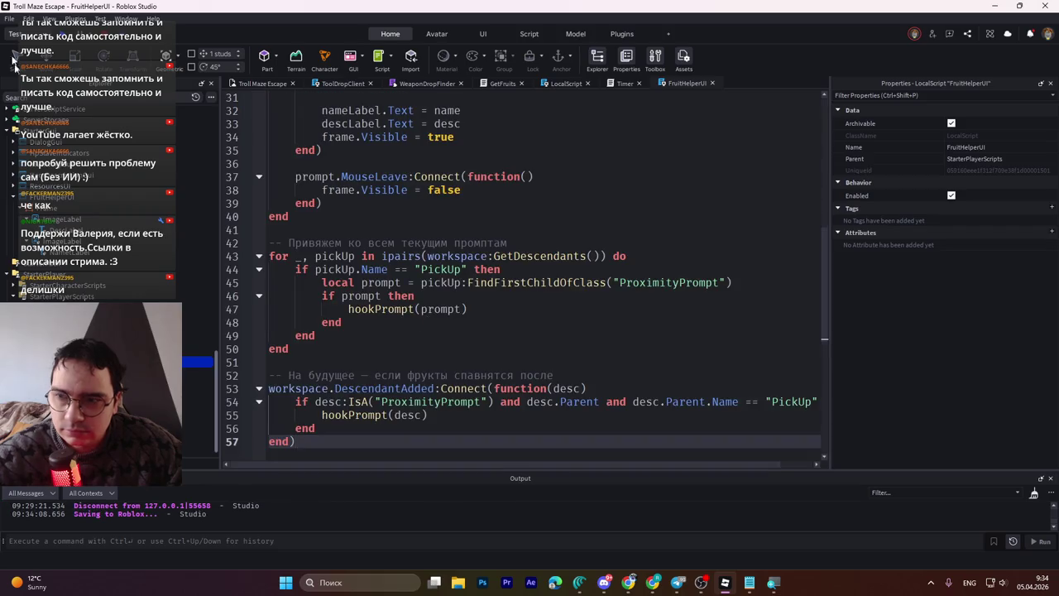
pyautogui.click(60, 41)
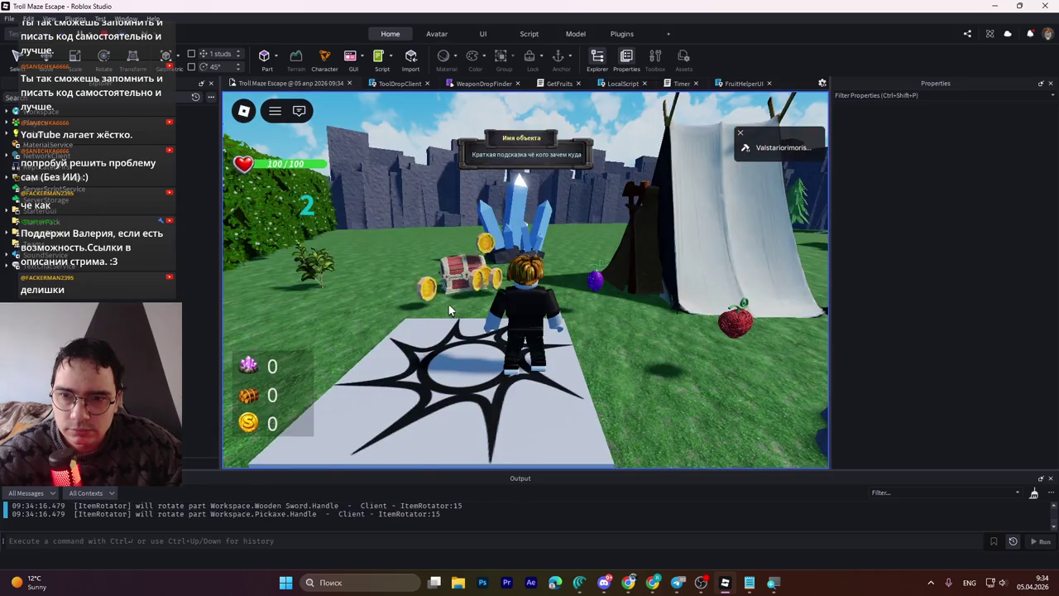
# Step: Walk to the fruit bush, enlarge Output, step away and back to retrigger the Take prompt, then stop
pyautogui.press('w')
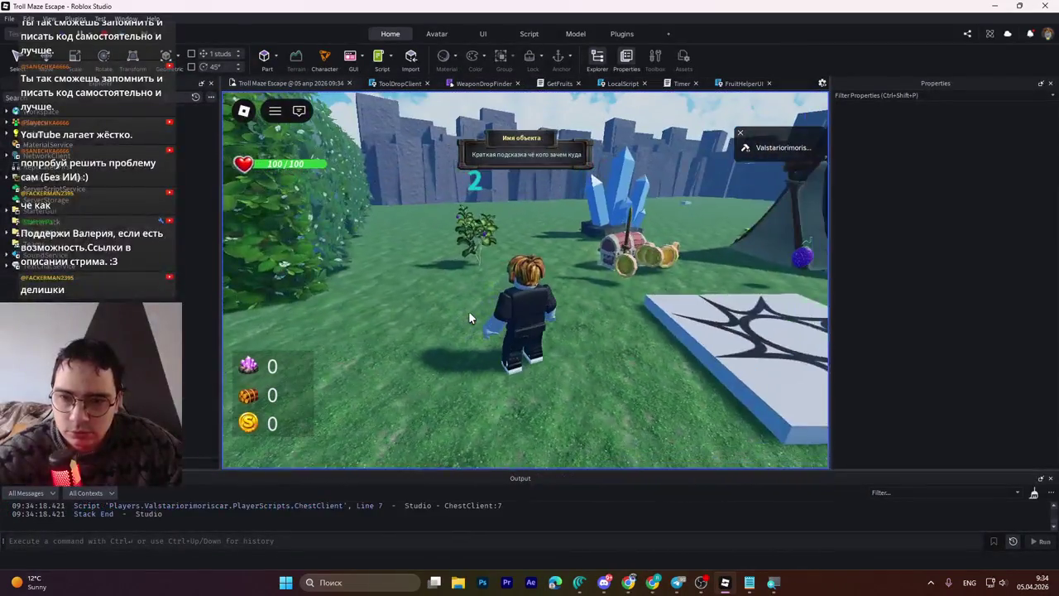
pyautogui.press('w')
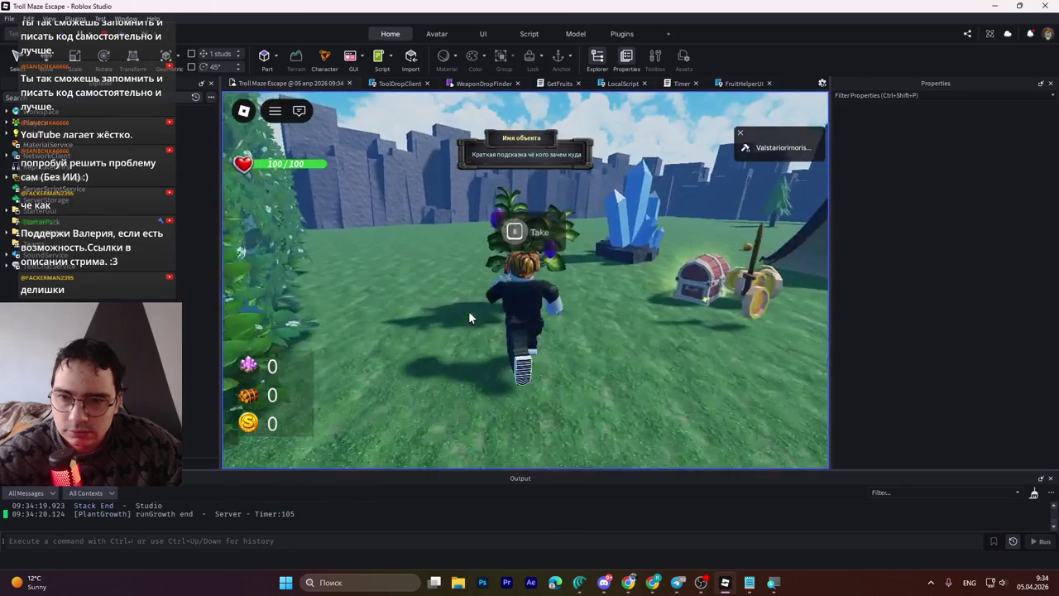
pyautogui.press('w')
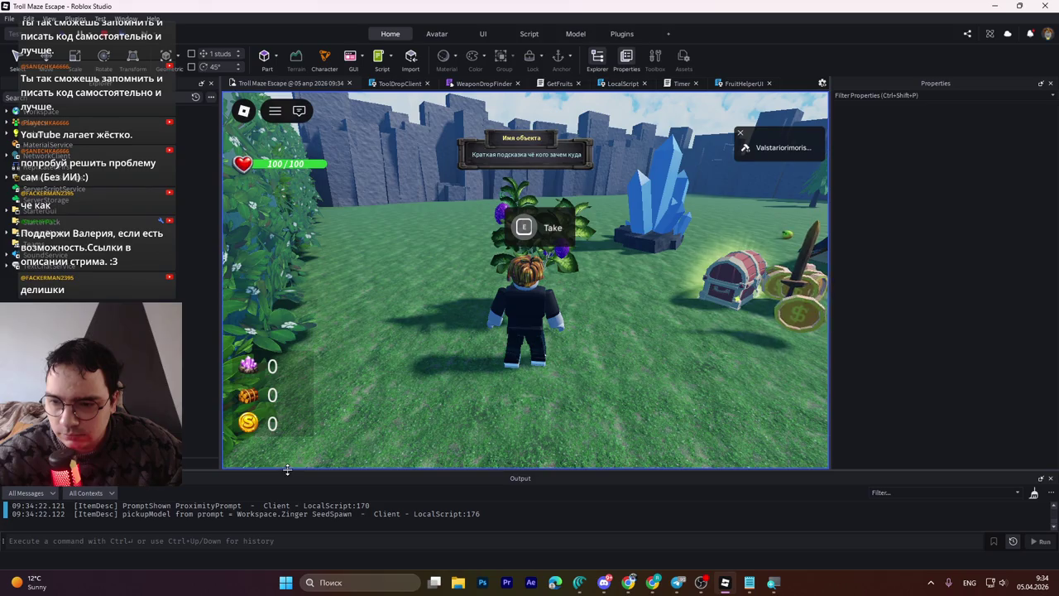
pyautogui.moveTo(288, 473); pyautogui.dragTo(289, 409)
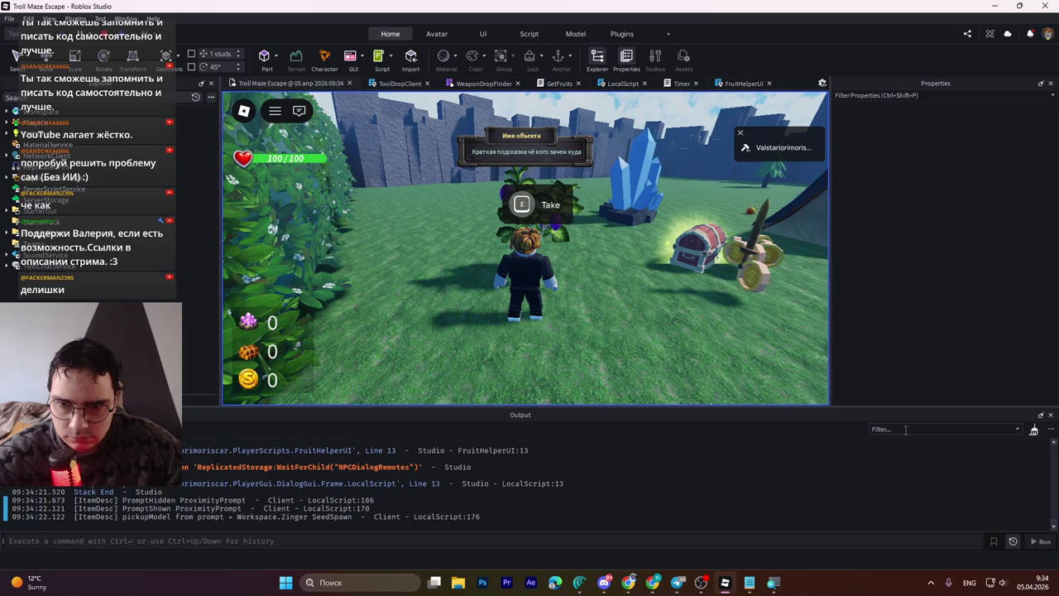
pyautogui.press('d')
pyautogui.press('a')
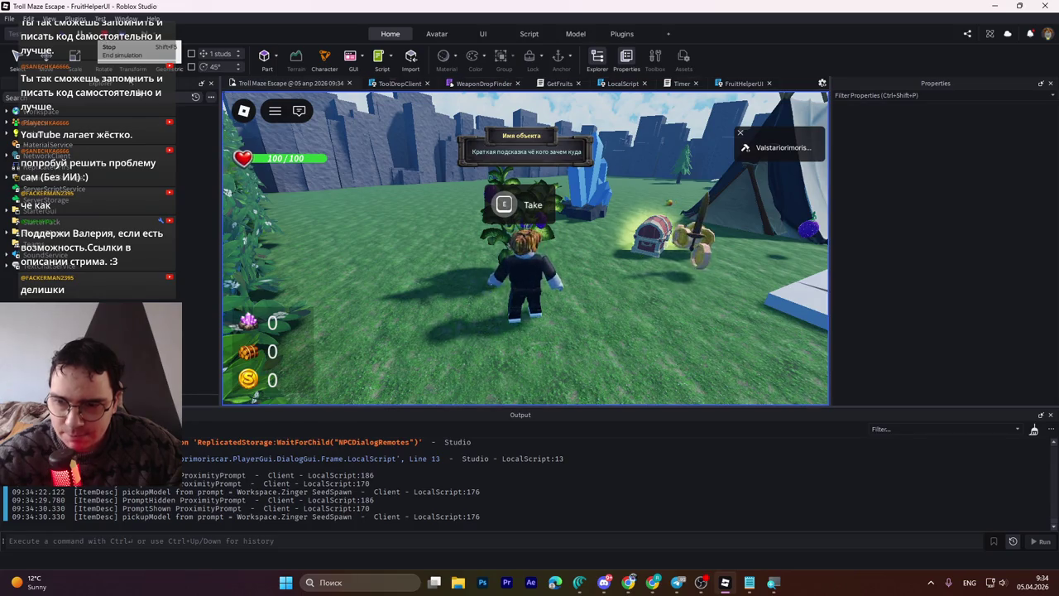
pyautogui.click(99, 33)
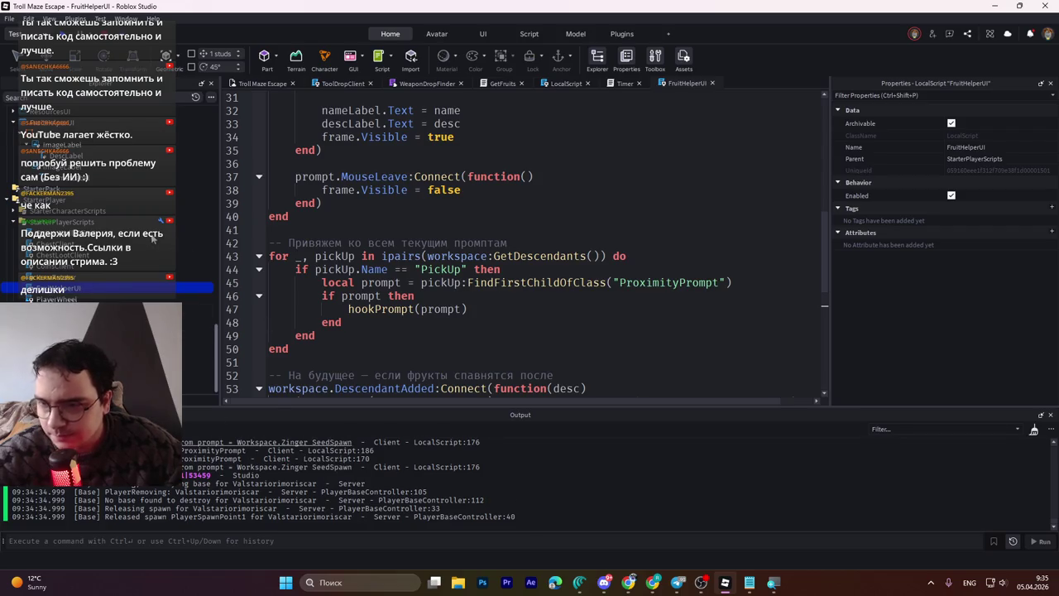
# Step: Close the Timer, extra LocalScript and GetFruits script tabs, leaving FruitHelperUI's code showing
pyautogui.click(638, 83)
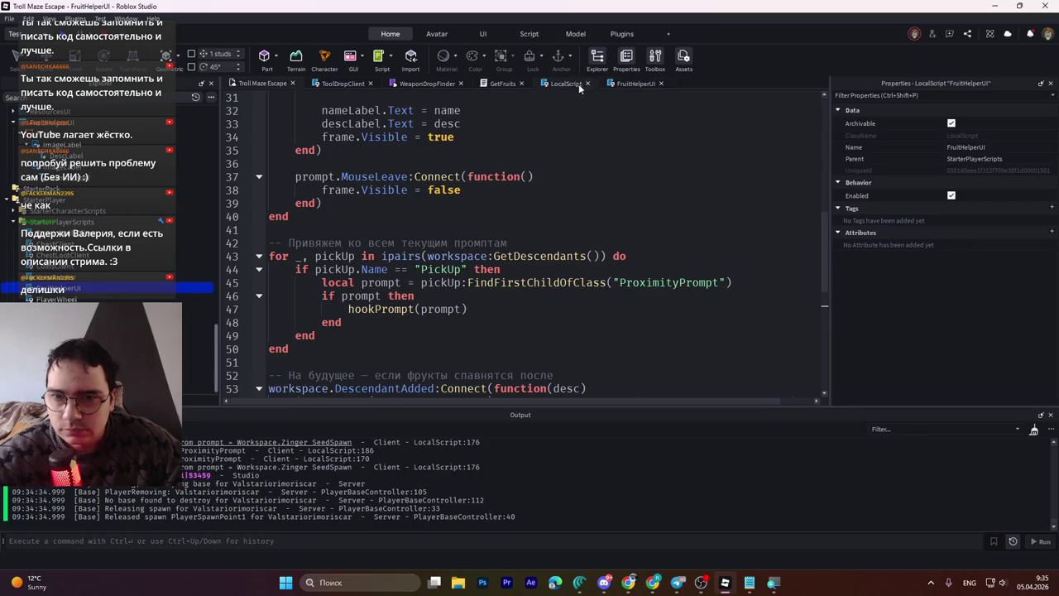
pyautogui.click(588, 84)
pyautogui.click(504, 84)
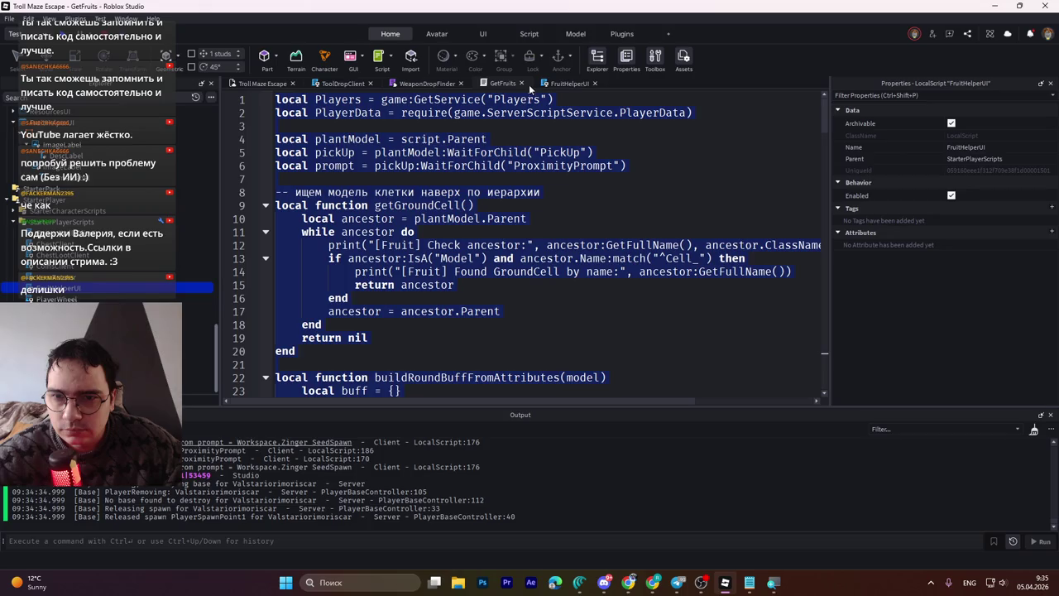
pyautogui.click(520, 84)
pyautogui.moveTo(215, 357)
pyautogui.mouseDown()
pyautogui.moveTo(221, 306)
pyautogui.moveTo(220, 353)
pyautogui.moveTo(255, 249)
pyautogui.mouseUp()
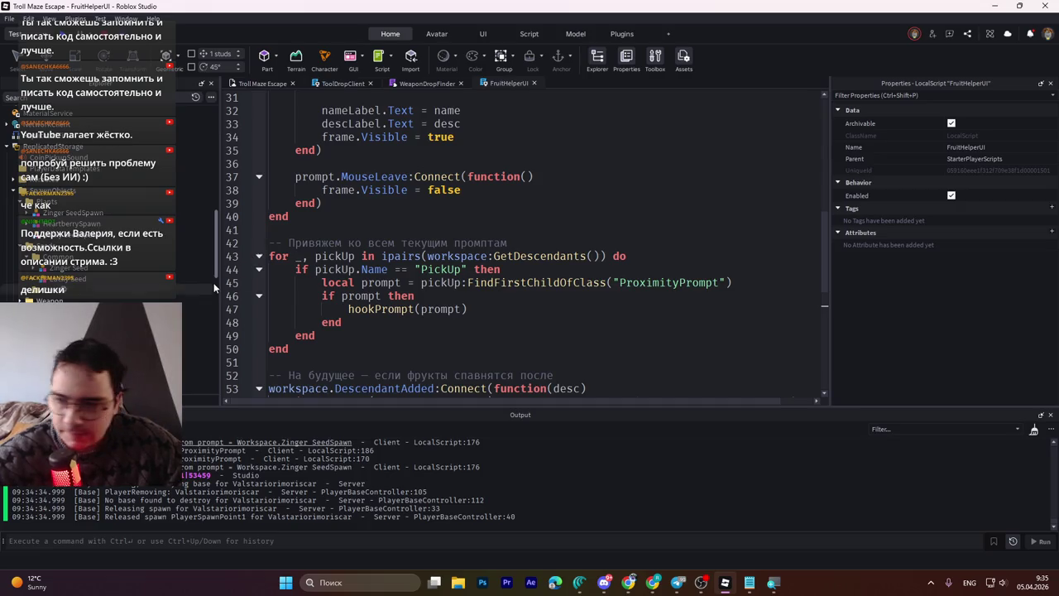
# Step: Turn off the helper UI Frame's Visible property so the panel starts hidden
pyautogui.moveTo(218, 266); pyautogui.dragTo(220, 319)
pyautogui.click(199, 382)
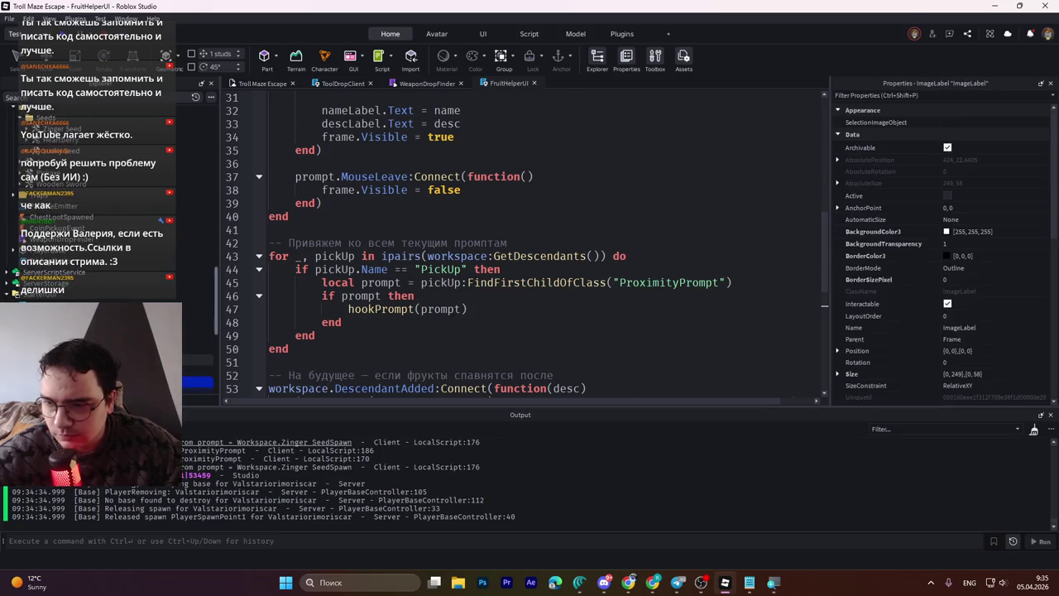
pyautogui.click(194, 369)
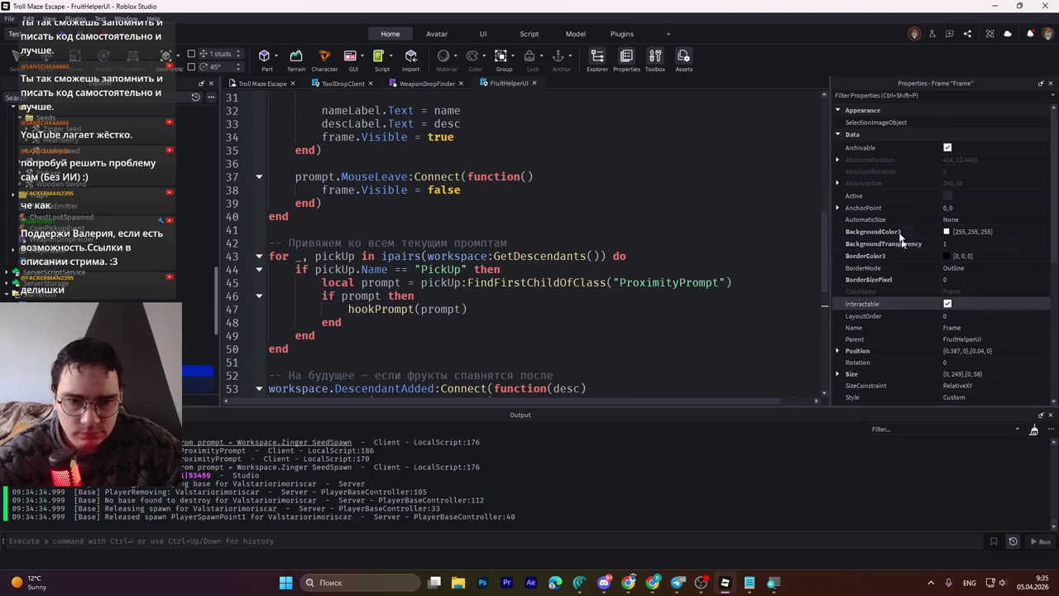
pyautogui.hotkey('alt', 'shift')
pyautogui.click(866, 95)
pyautogui.write('мыш')
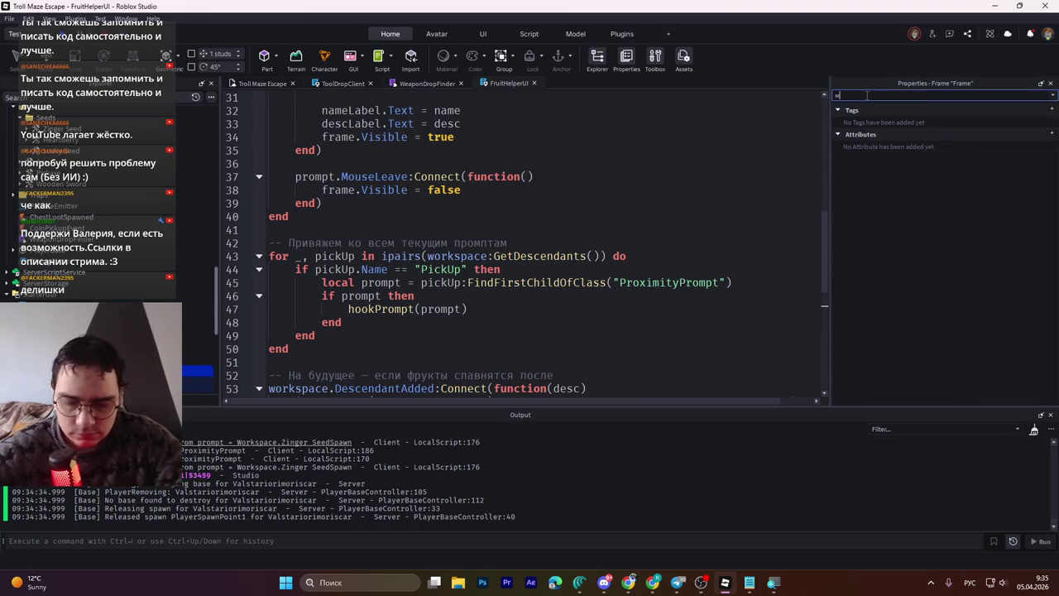
pyautogui.press('BackSpace')
pyautogui.press('BackSpace')
pyautogui.press('BackSpace')
pyautogui.hotkey('alt', 'shift')
pyautogui.write('visi')
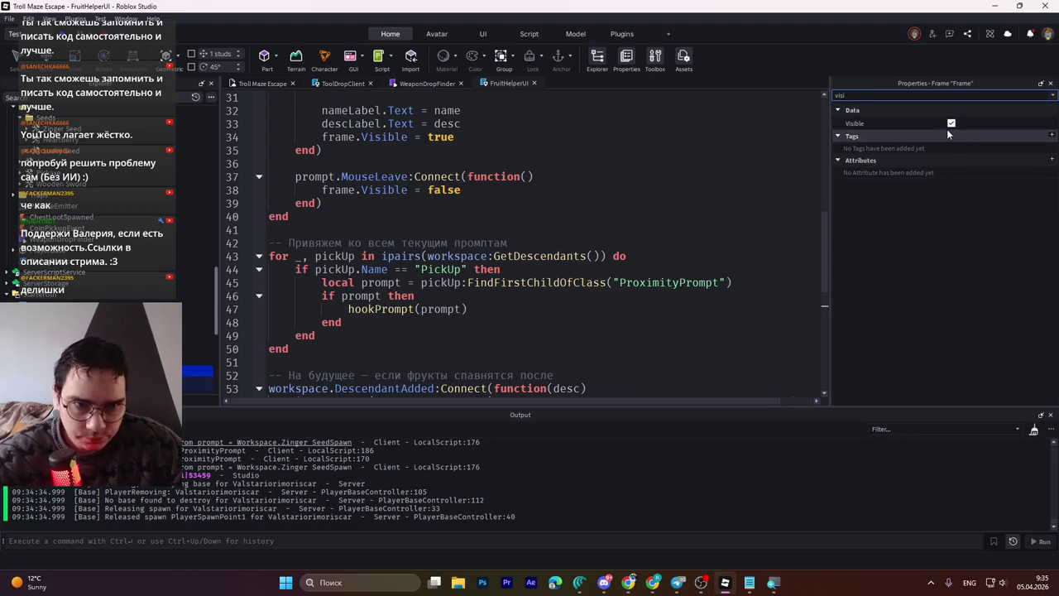
pyautogui.click(950, 124)
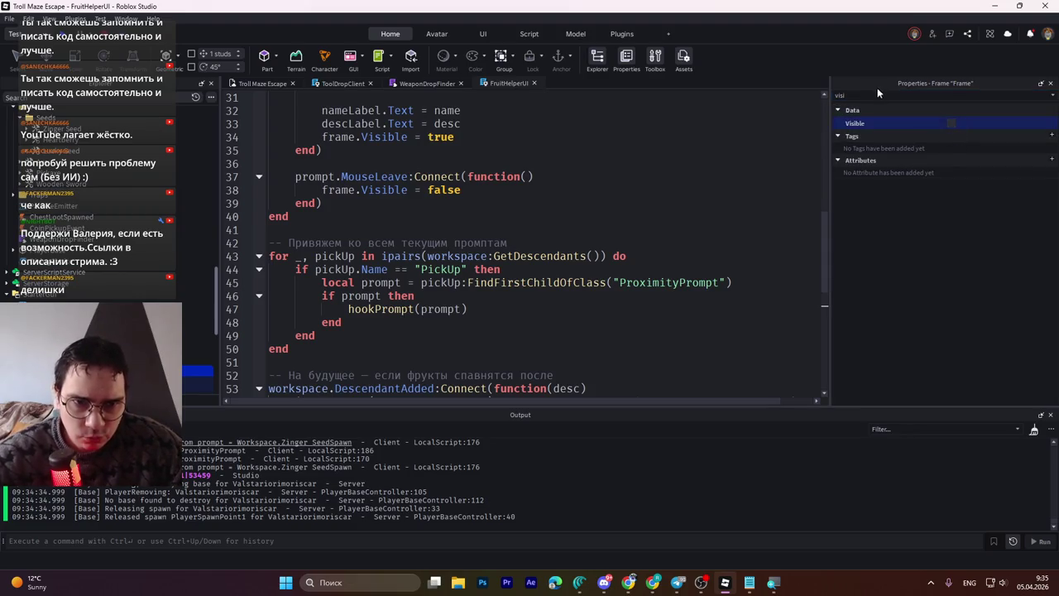
pyautogui.press('BackSpace')
pyautogui.press('BackSpace')
pyautogui.press('BackSpace')
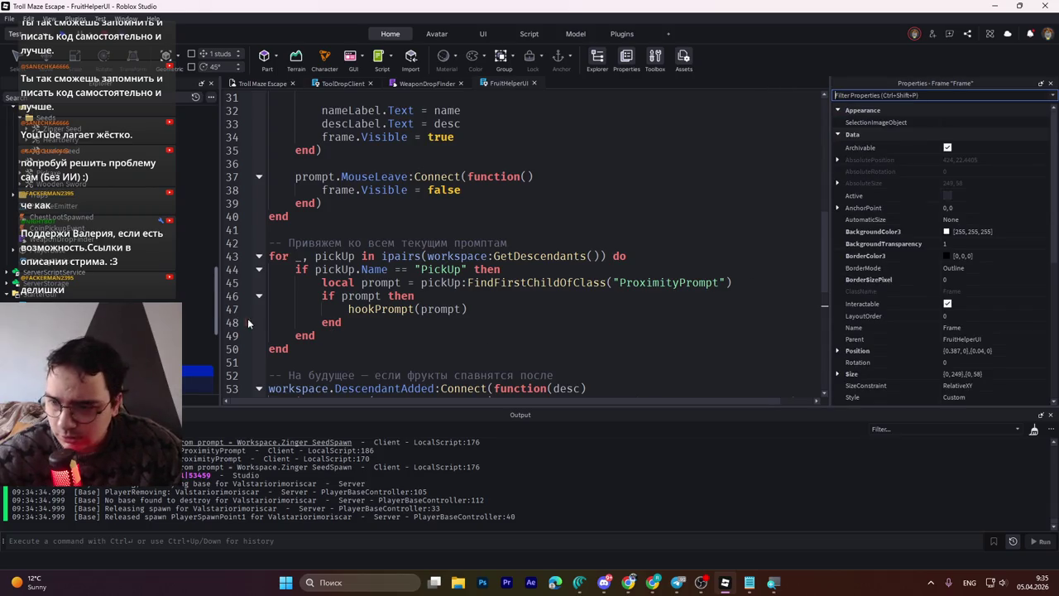
# Step: Adjust the Explorer and Properties panels, then start a playtest of the game
pyautogui.moveTo(217, 325); pyautogui.dragTo(217, 338)
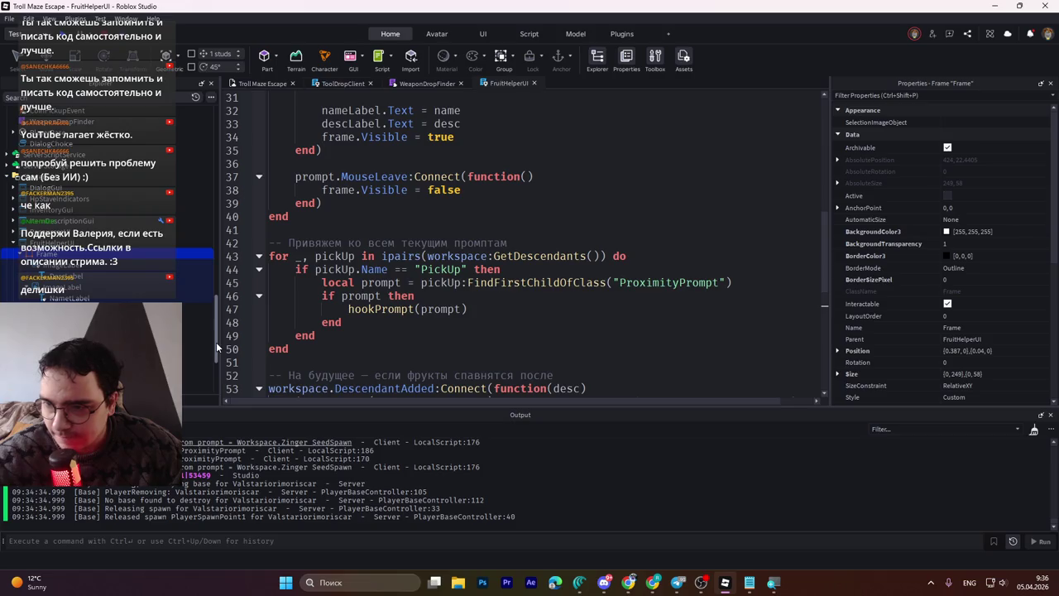
pyautogui.moveTo(216, 342)
pyautogui.mouseDown()
pyautogui.moveTo(220, 378)
pyautogui.moveTo(222, 363)
pyautogui.mouseUp()
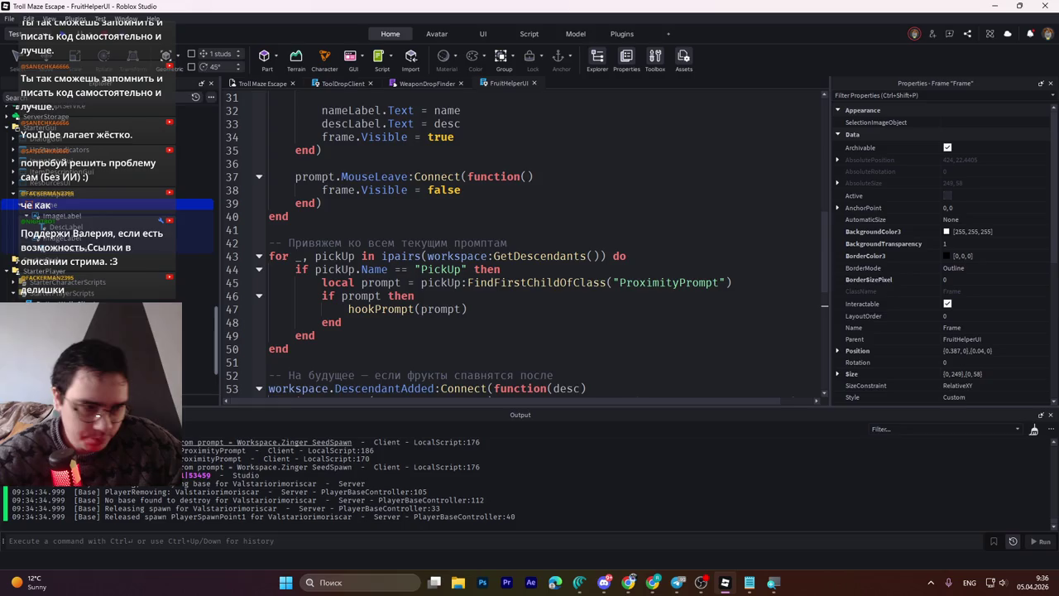
pyautogui.click(579, 581)
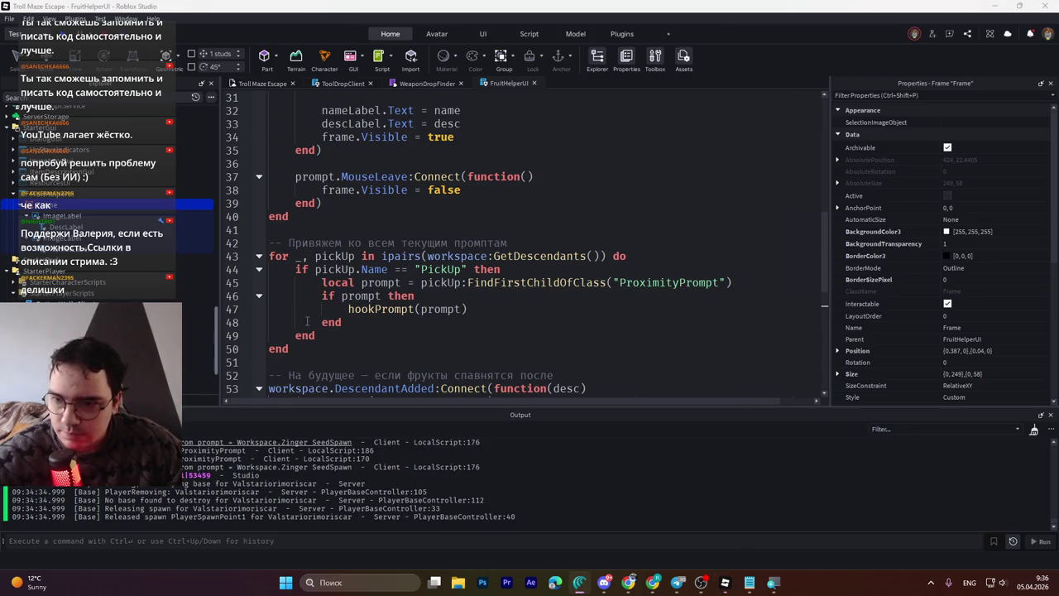
pyautogui.scroll(5, 322, 321)
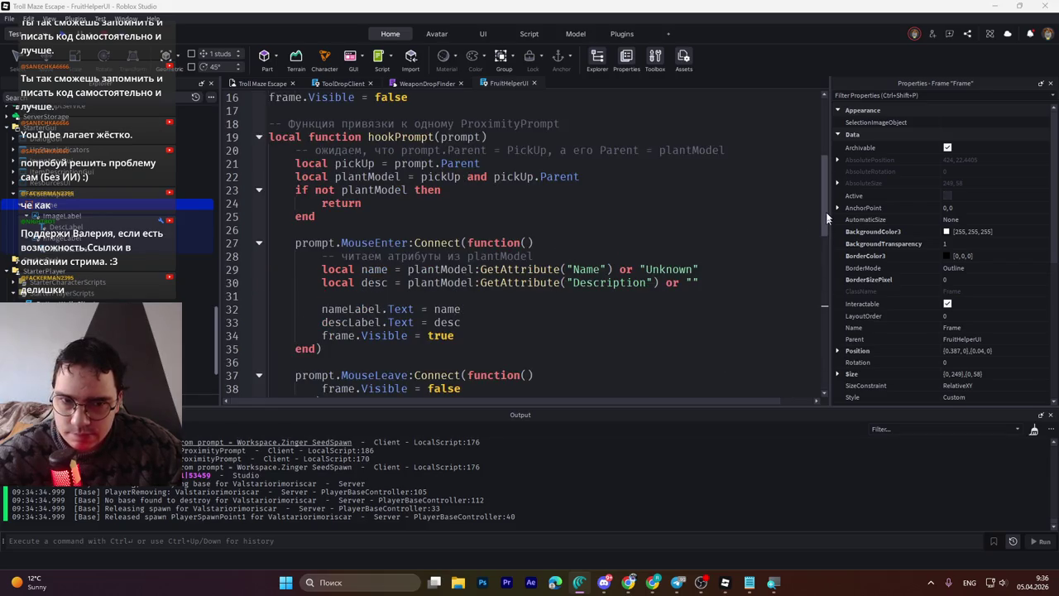
pyautogui.moveTo(825, 214); pyautogui.dragTo(817, 163)
pyautogui.hotkey('alt', 'Tab')
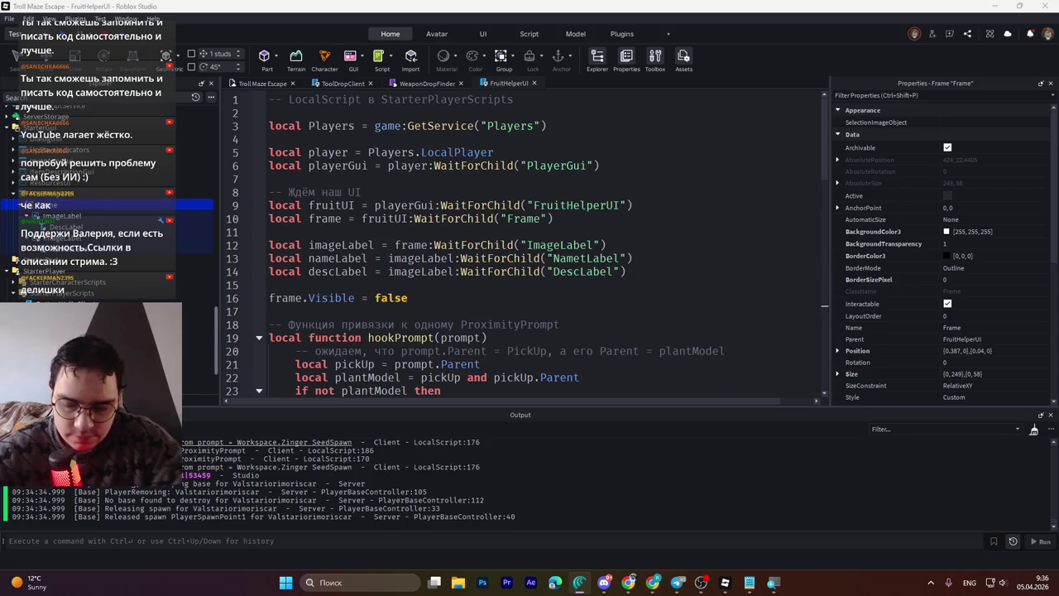
pyautogui.hotkey('alt', 'shift')
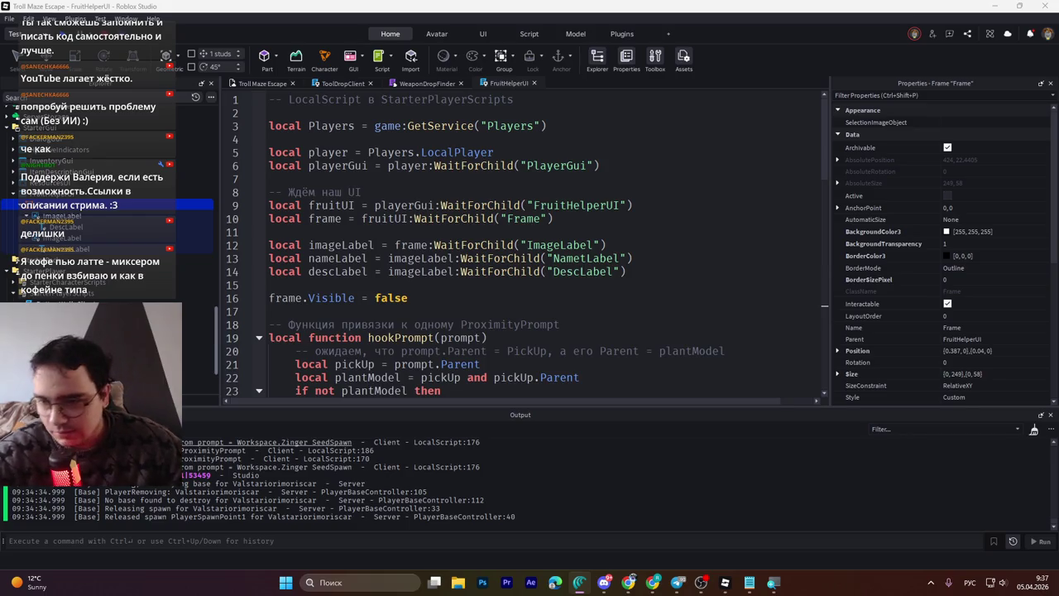
pyautogui.moveTo(747, 571)
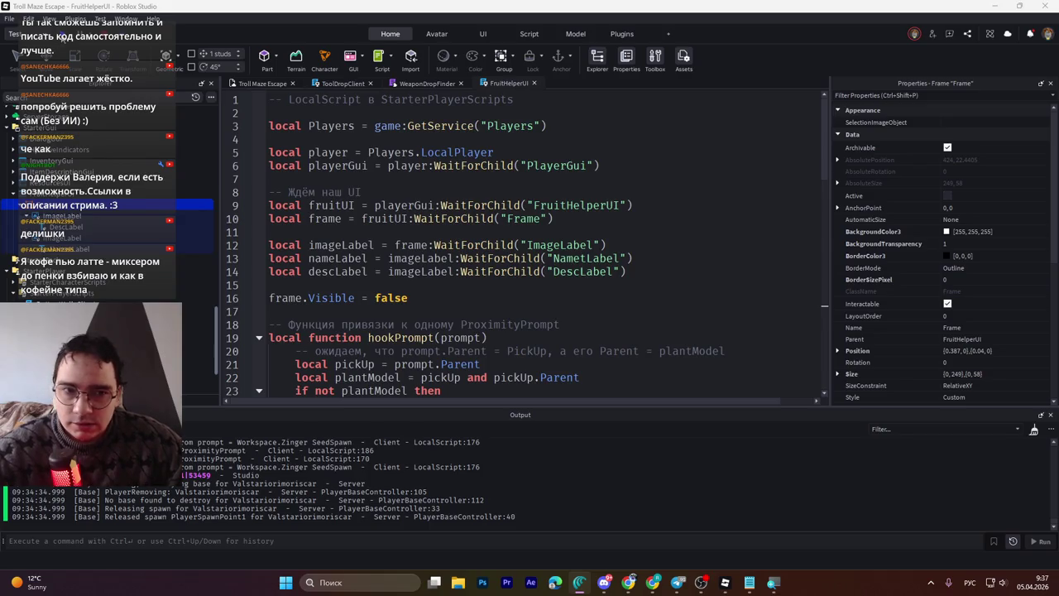
pyautogui.click(63, 38)
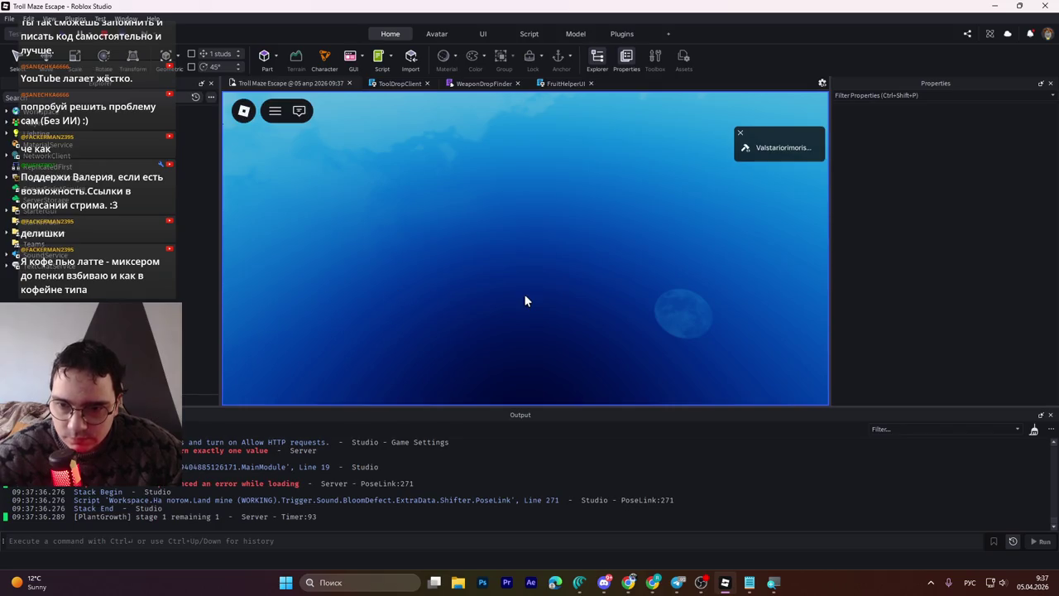
# Step: Walk through the maze to the fruit plant, step away and back, then stop with Shift+F5
pyautogui.press('a')
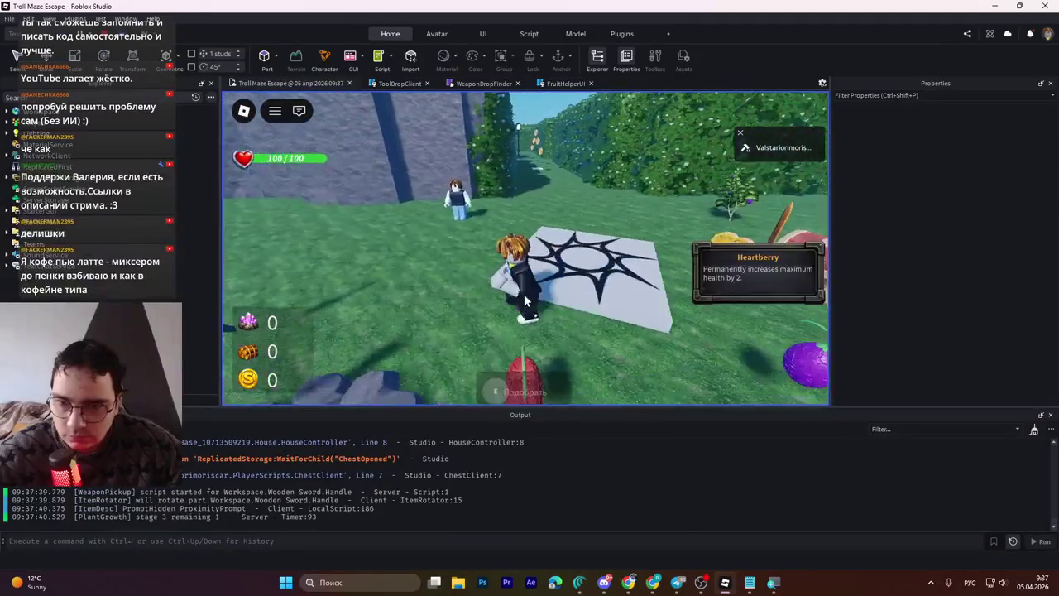
pyautogui.press('w')
pyautogui.press('d')
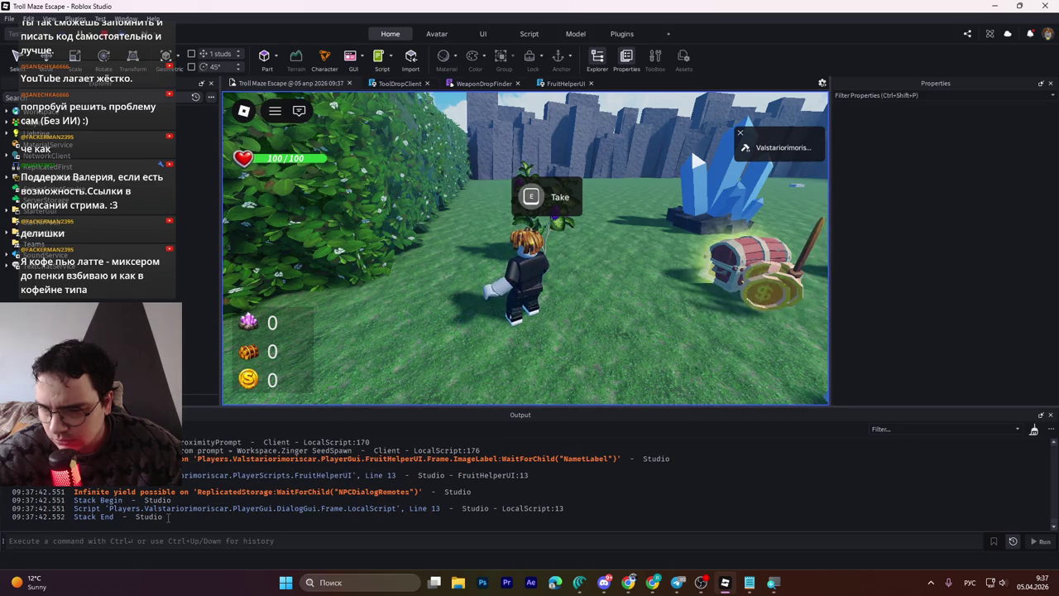
pyautogui.press('w')
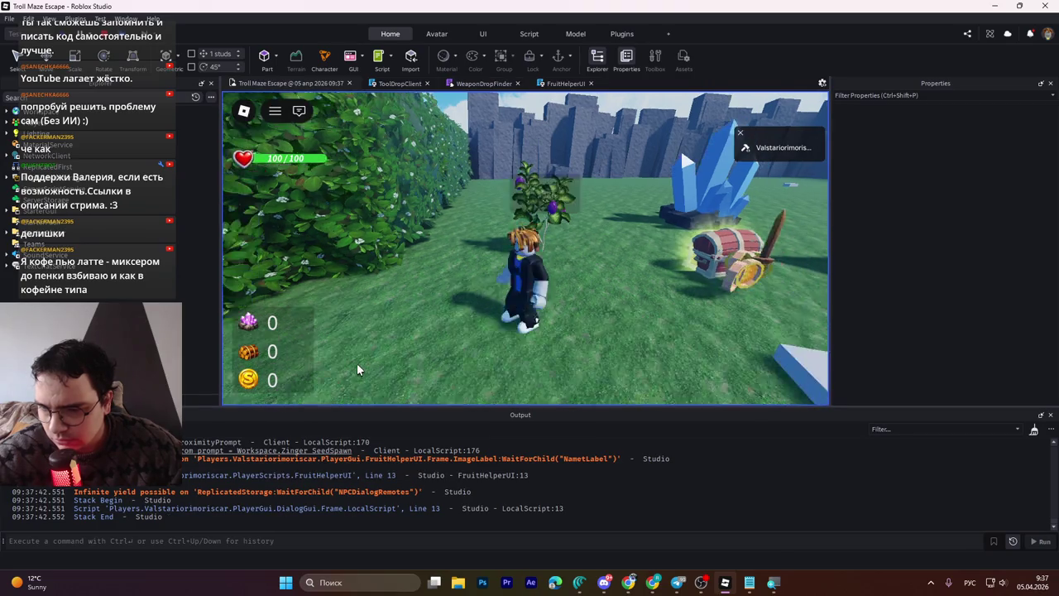
pyautogui.press('s')
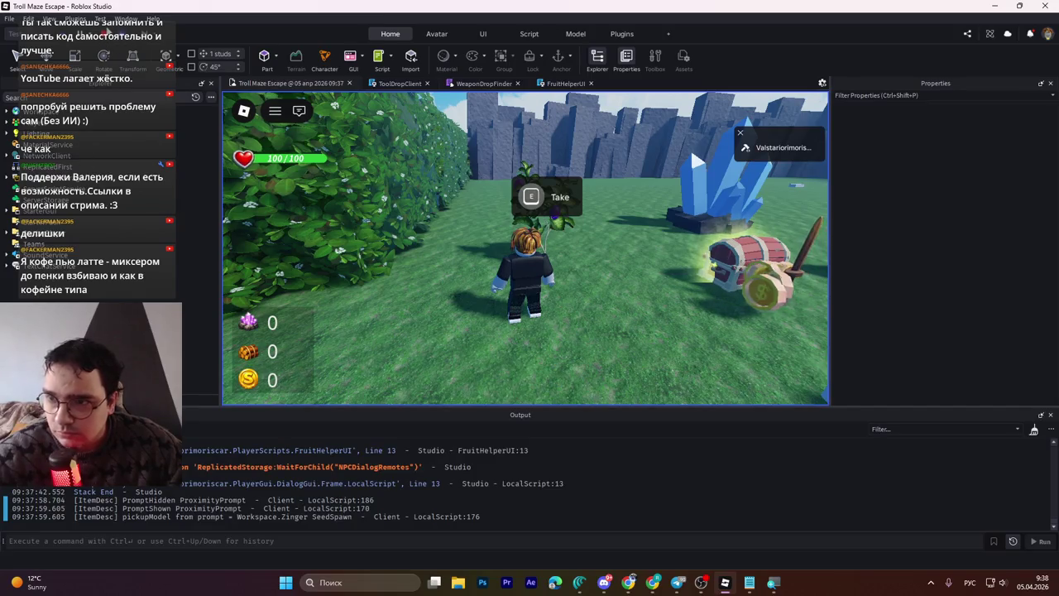
pyautogui.hotkey('shift', 'F5')
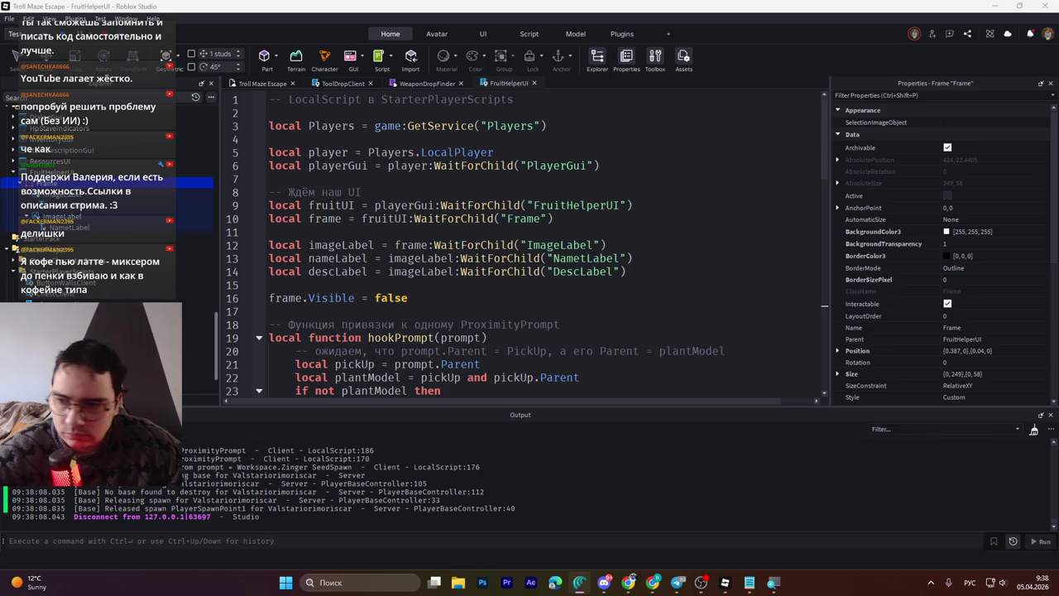
pyautogui.click(108, 205)
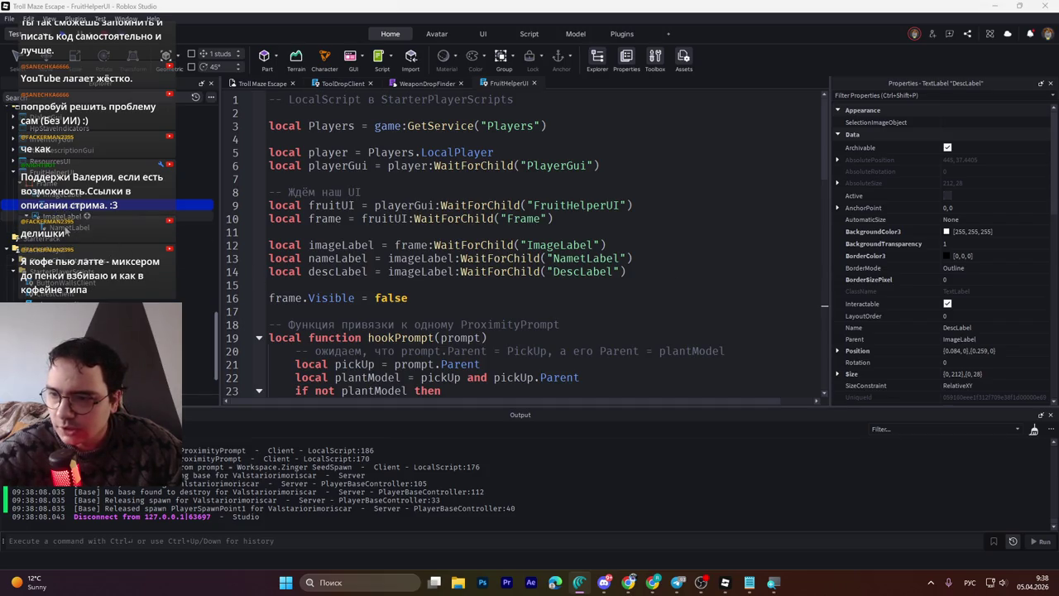
pyautogui.click(63, 226)
pyautogui.click(66, 206)
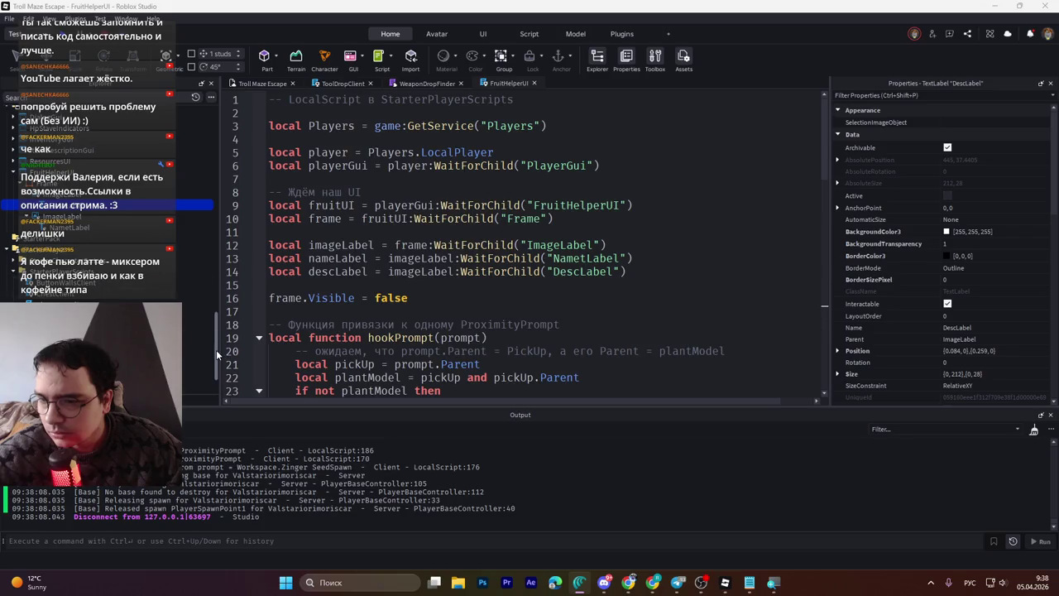
pyautogui.moveTo(216, 349); pyautogui.dragTo(215, 371)
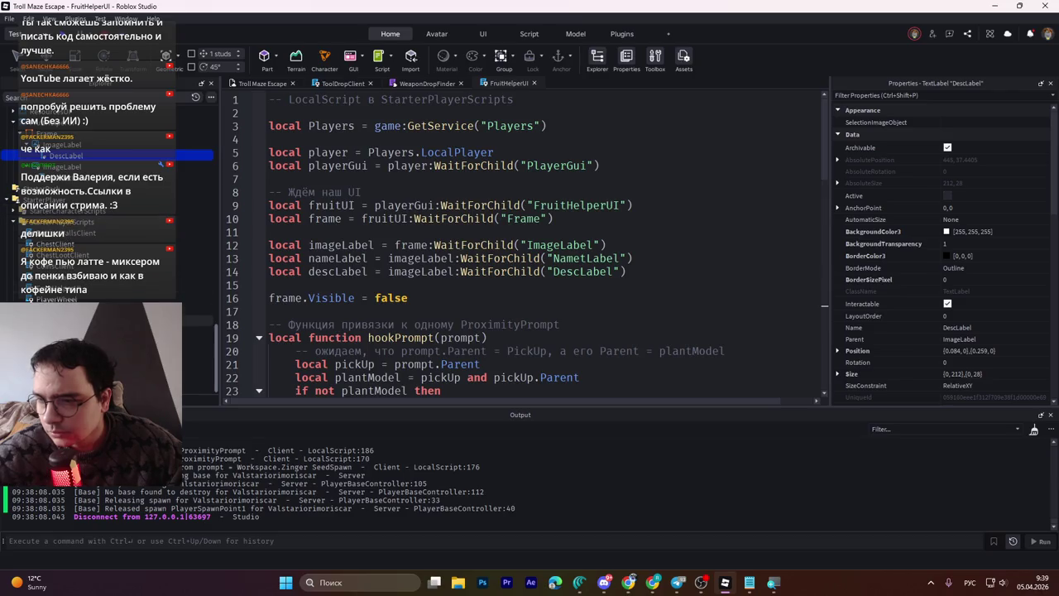
pyautogui.scroll(4, 108, 201)
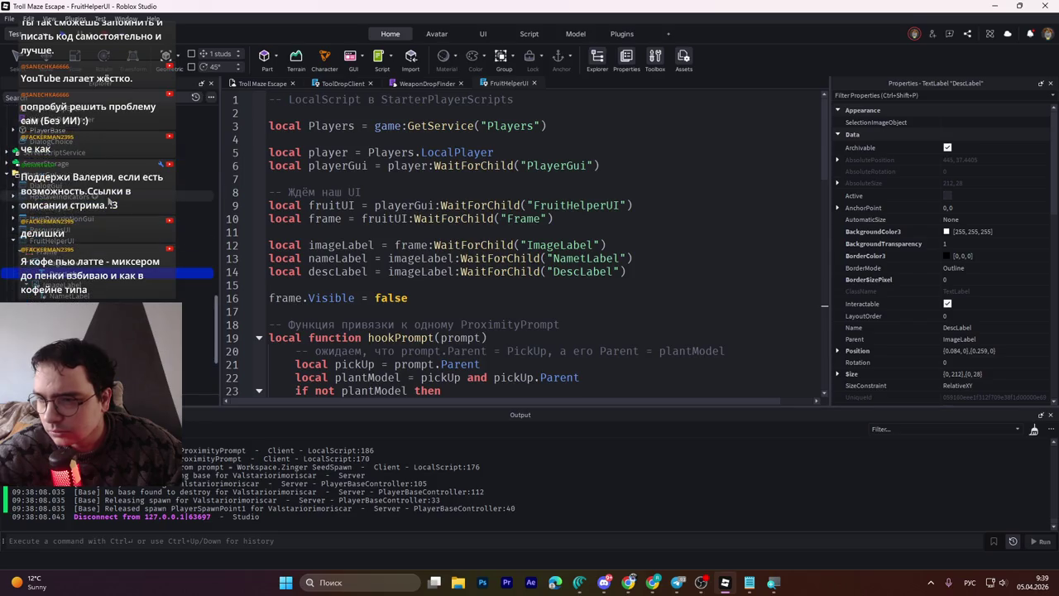
pyautogui.scroll(5, 108, 201)
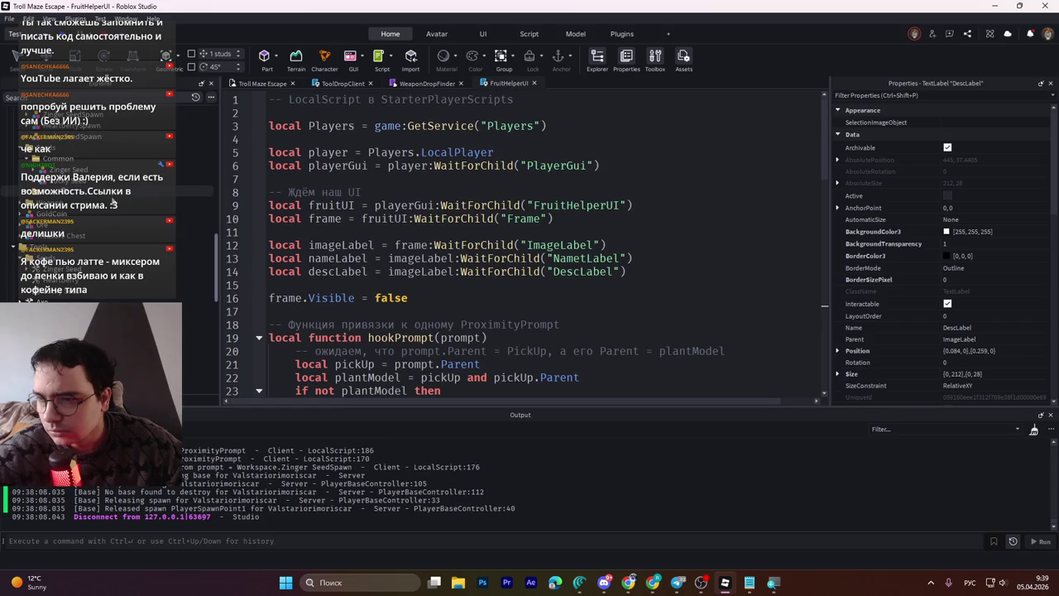
pyautogui.scroll(-5, 111, 198)
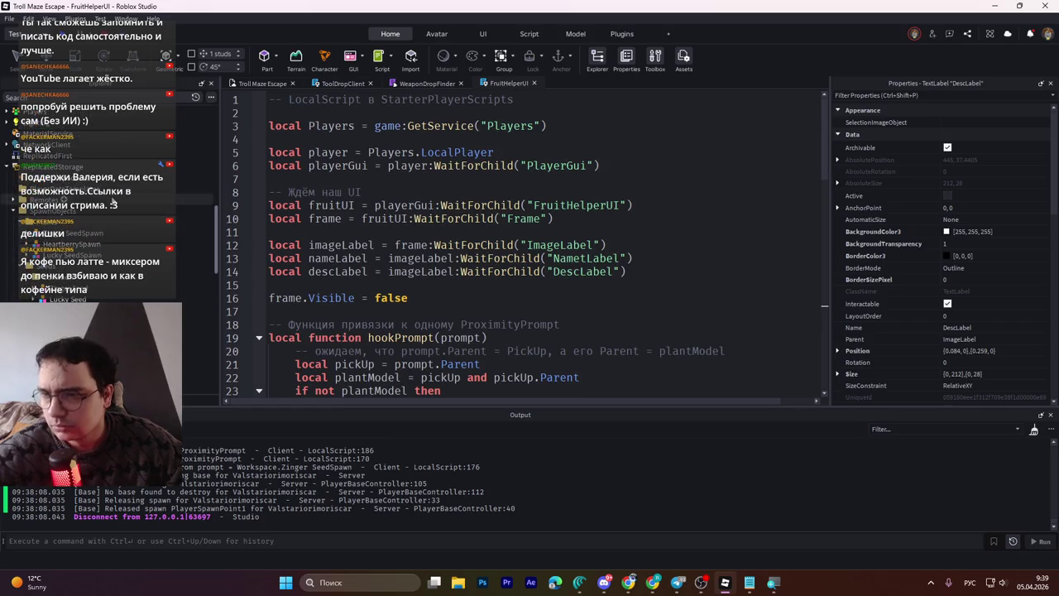
pyautogui.scroll(-5, 110, 215)
pyautogui.scroll(-2, 107, 231)
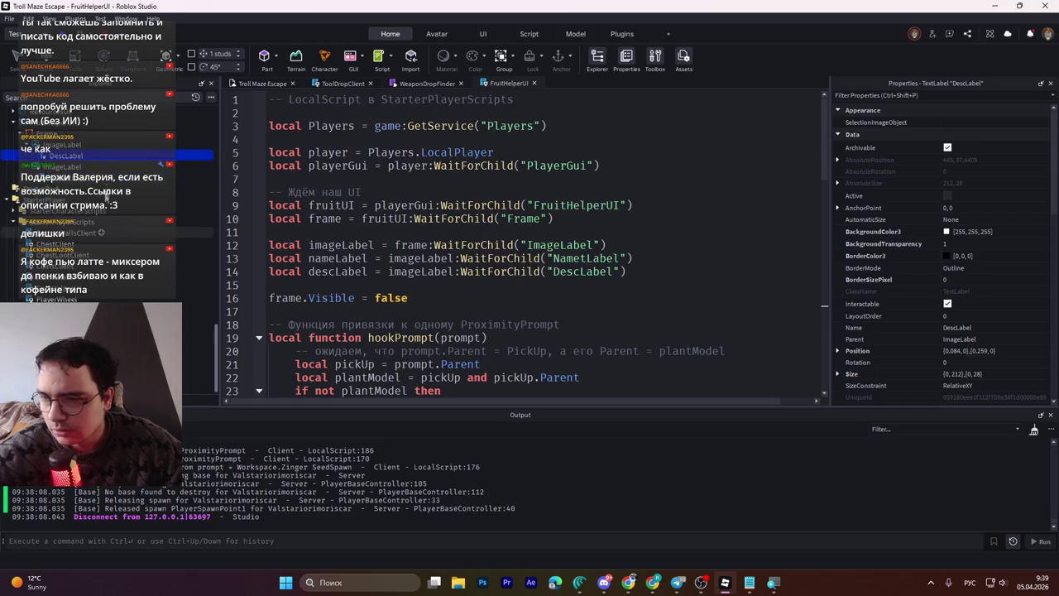
pyautogui.click(82, 96)
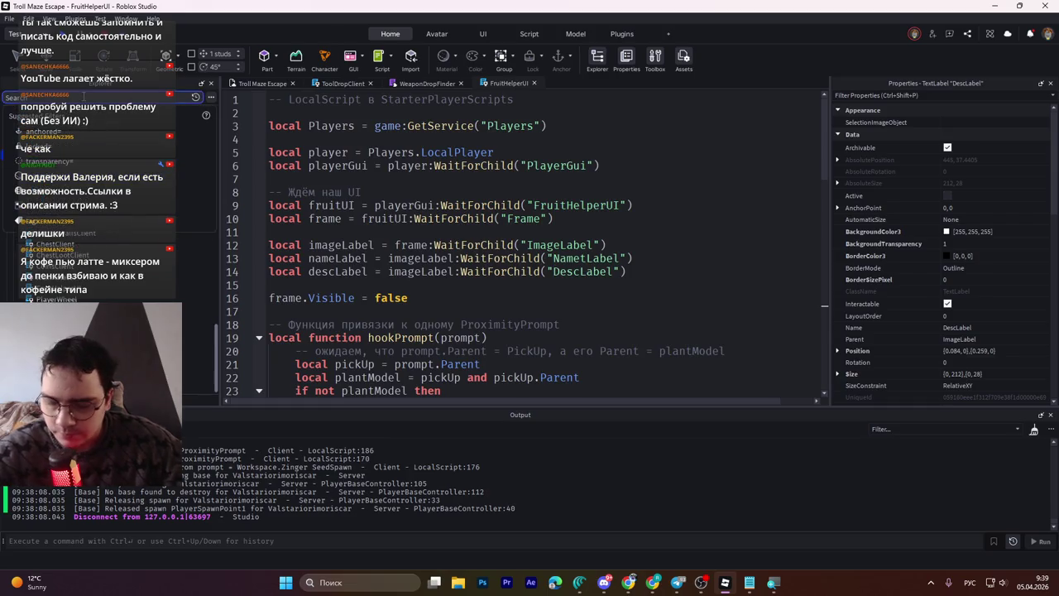
pyautogui.write('Gu')
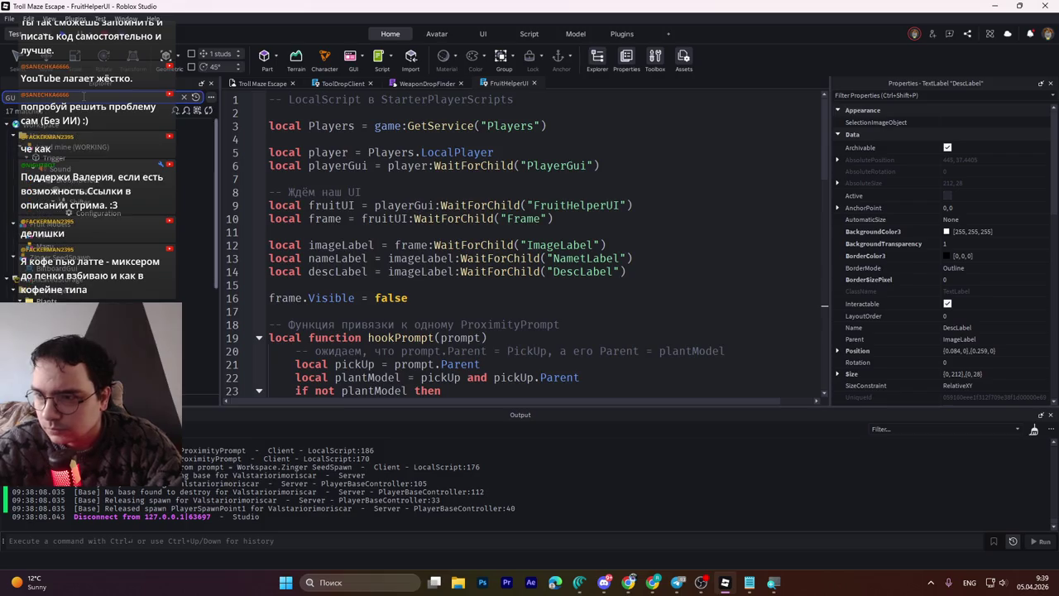
pyautogui.write('I')
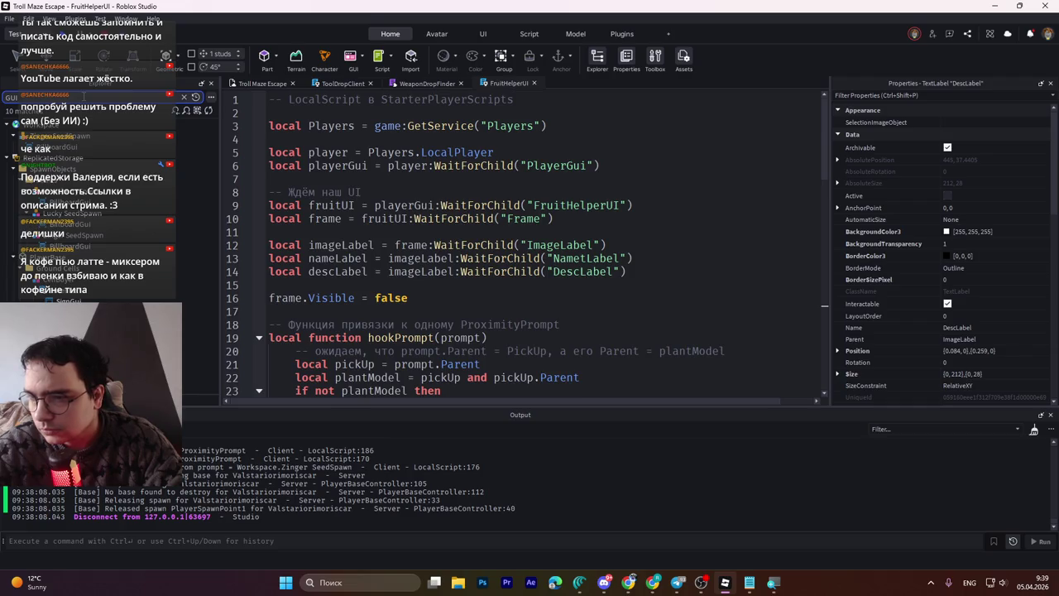
pyautogui.hotkey('ctrl', 'a')
pyautogui.press('BackSpace')
pyautogui.scroll(-10, 158, 293)
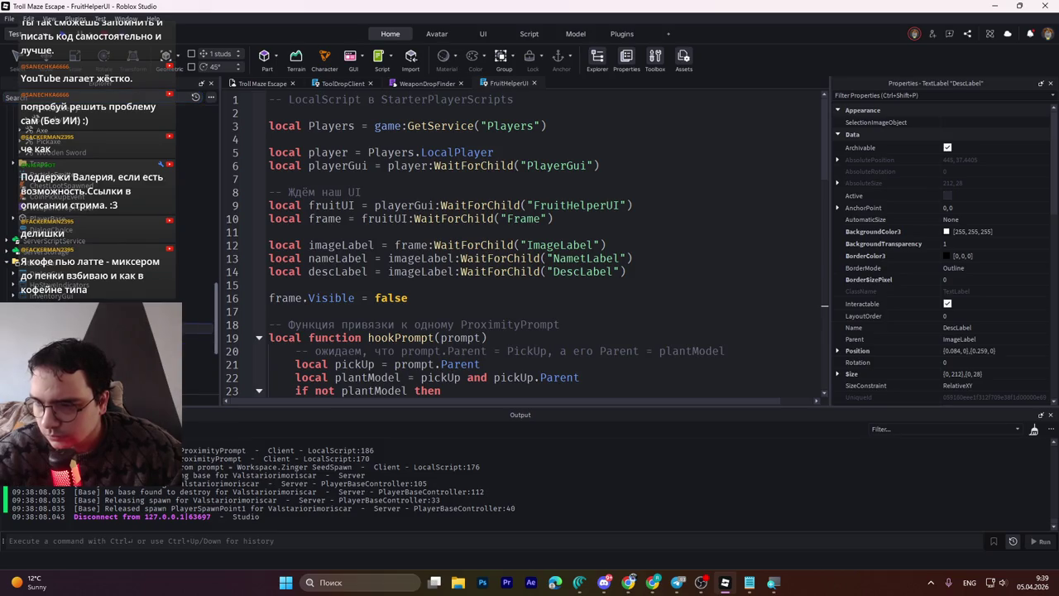
pyautogui.click(197, 327)
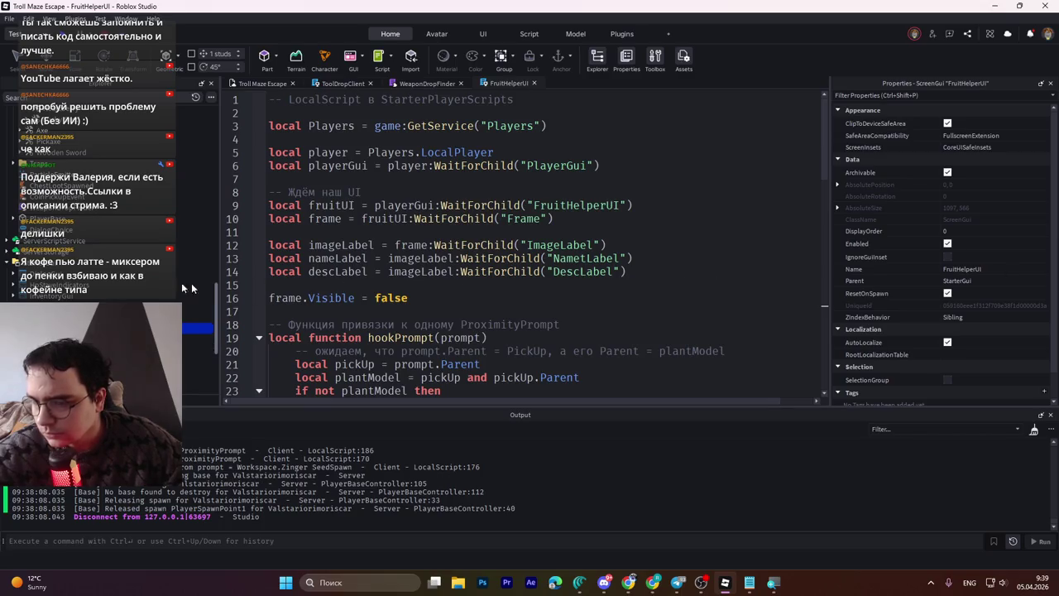
pyautogui.hotkey('alt', 'Tab')
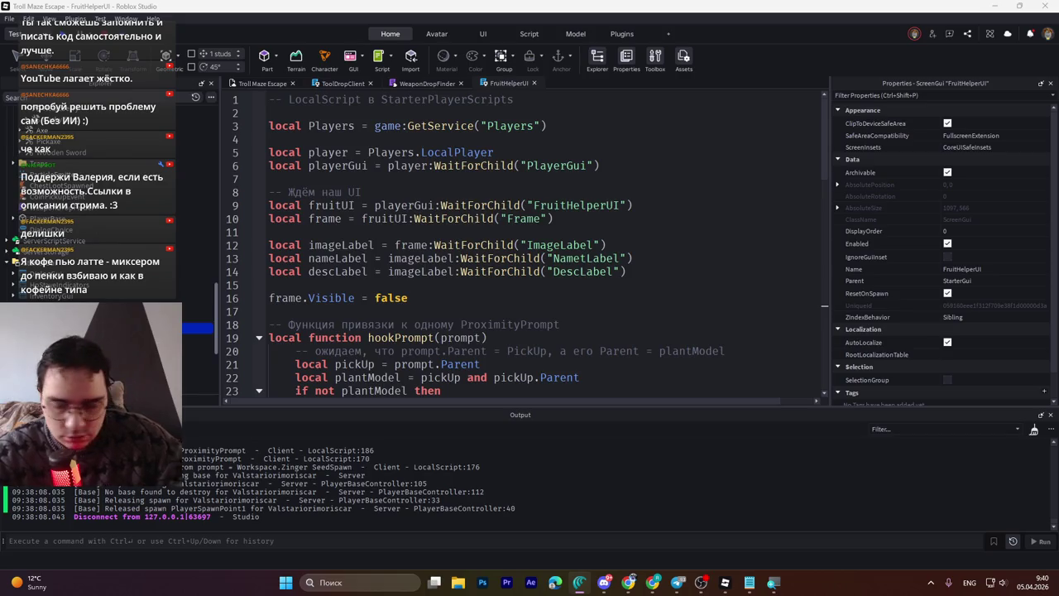
pyautogui.hotkey('alt', 'shift')
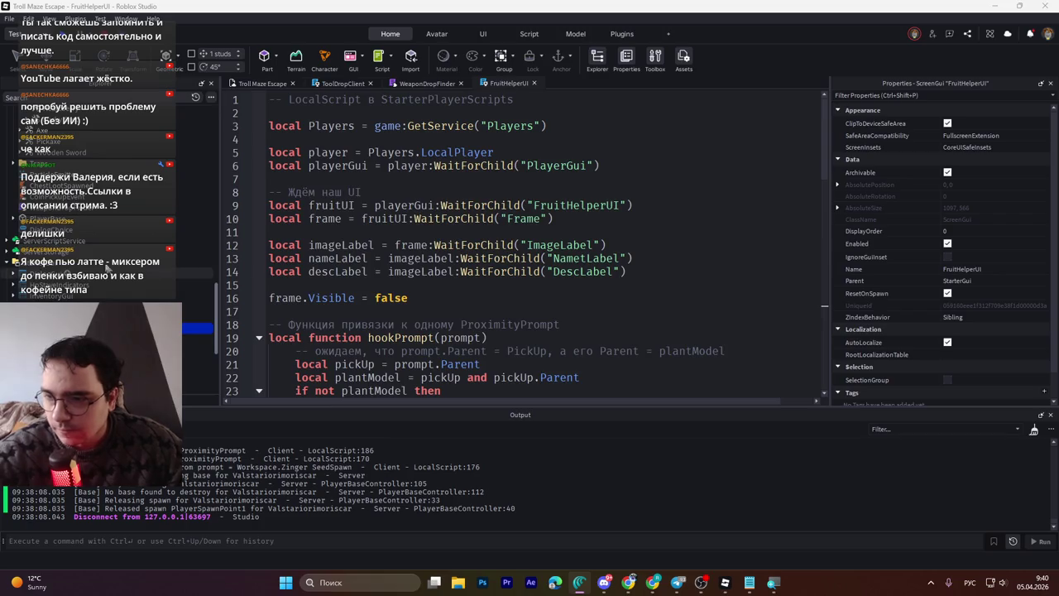
pyautogui.click(37, 263)
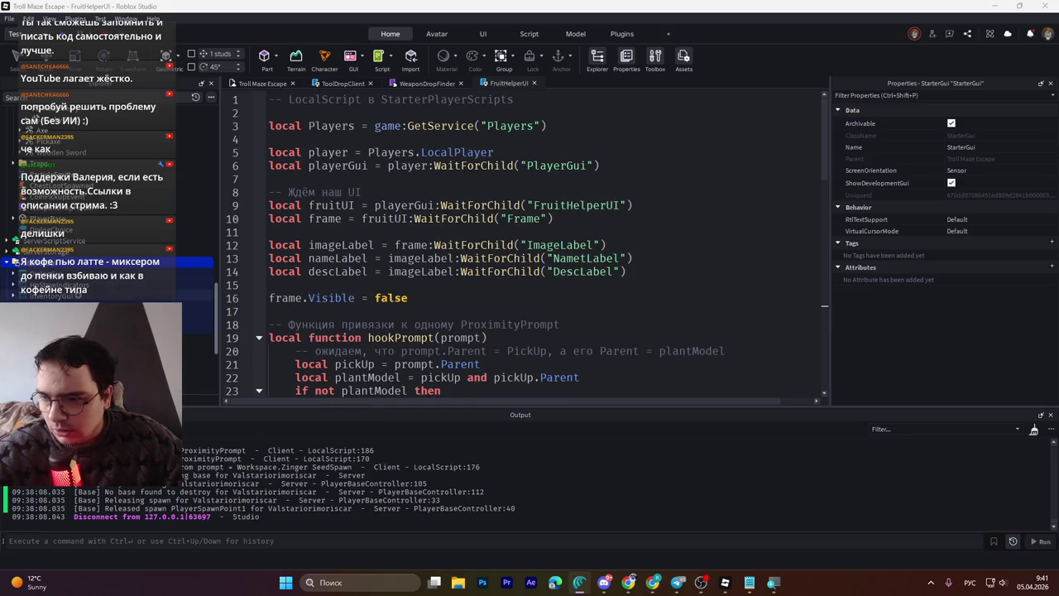
# Step: Replace the whole FruitHelperUI script with the new shorter version and save it
pyautogui.click(468, 218)
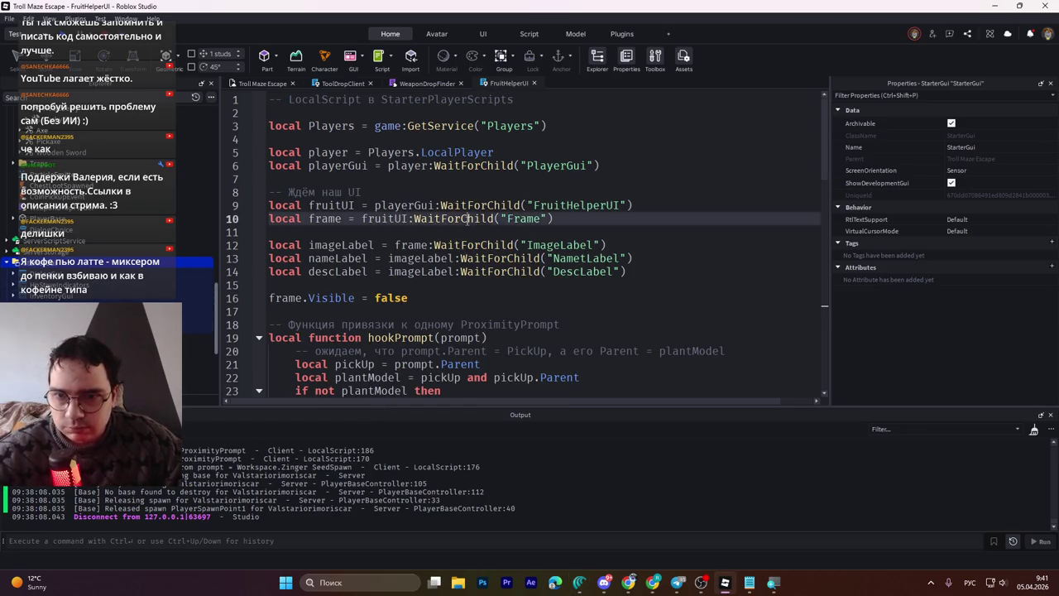
pyautogui.hotkey('ctrl', 'a')
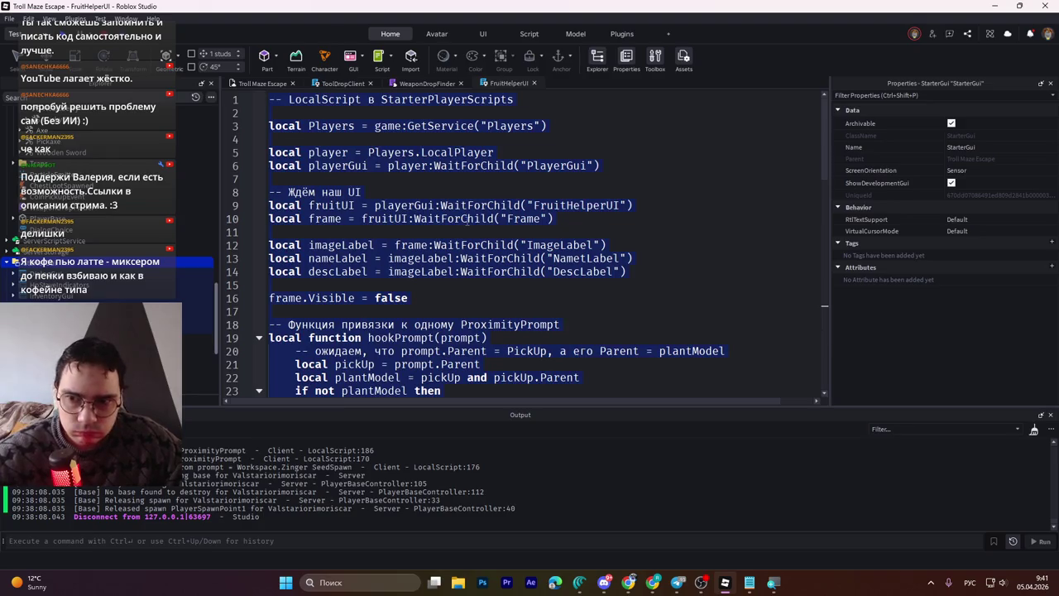
pyautogui.write('local Players = game:GetService("Players")  local player = Players.LocalPlayer local playerGui = player:WaitForChild("PlayerGui")  -- Берём UI из PlayerGui local fruitUI = playerGui:WaitForChild("FruitHelperUI") local frame = fruitUI:WaitForChild("Frame")  -- Подправь имена под свои реальные local imageLabelName = frame:WaitForChild("ImageLabelName") local imageLabelDesc = frame:WaitForChild("ImageLabelDesc")  local nameLabel = imageLabelName:WaitForChild("NametLabel") local descLabel = imageLabelDesc:WaitForChild("DescLabel")  frame.Visible = false')
pyautogui.hotkey('ctrl', 's')
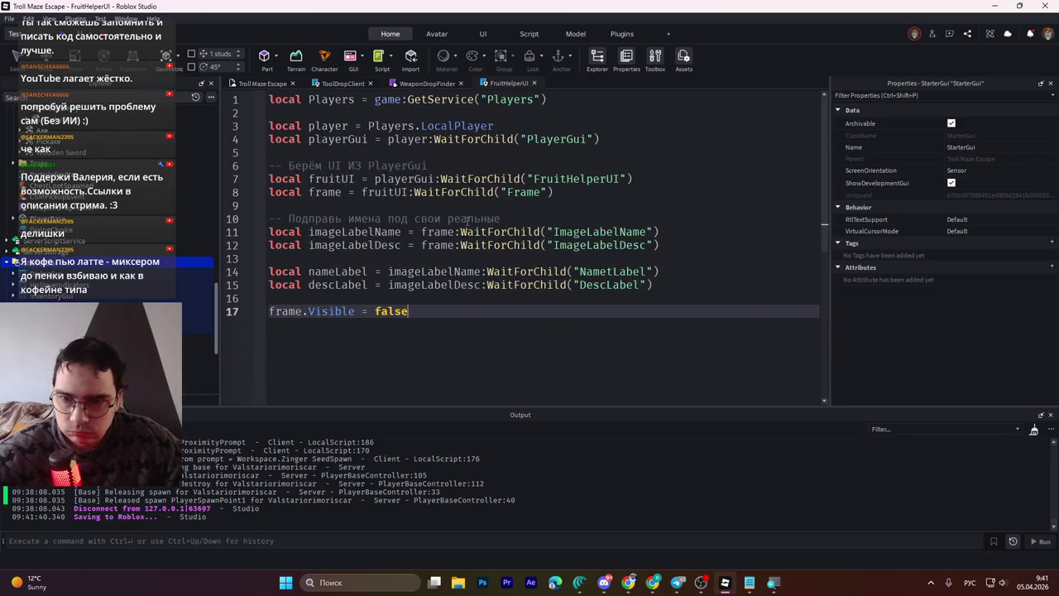
# Step: Insert the prompt MouseEnter and MouseLeave handlers after line 17 and save
pyautogui.click(468, 218)
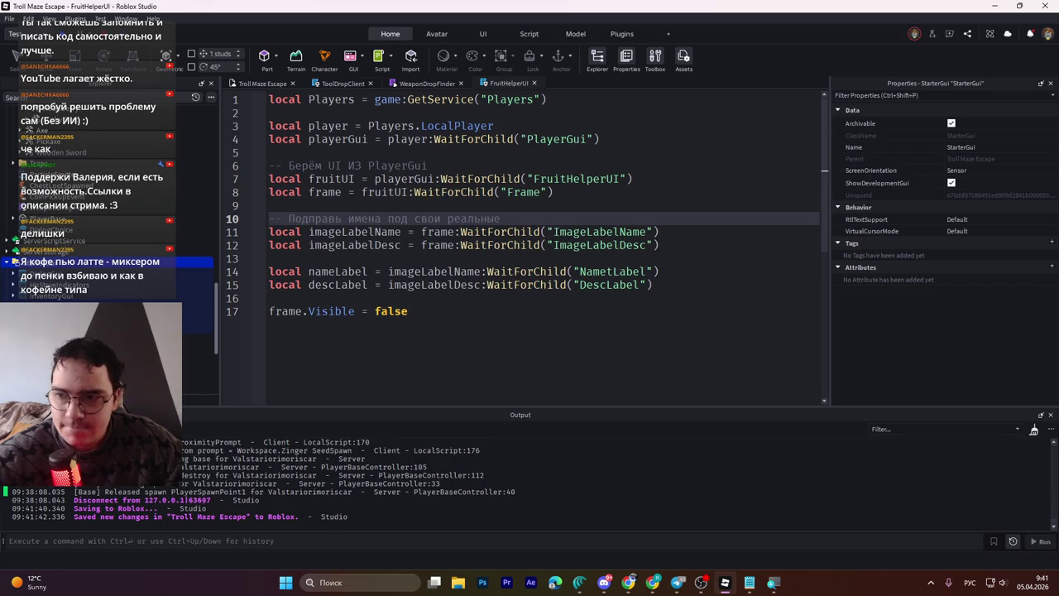
pyautogui.click(620, 286)
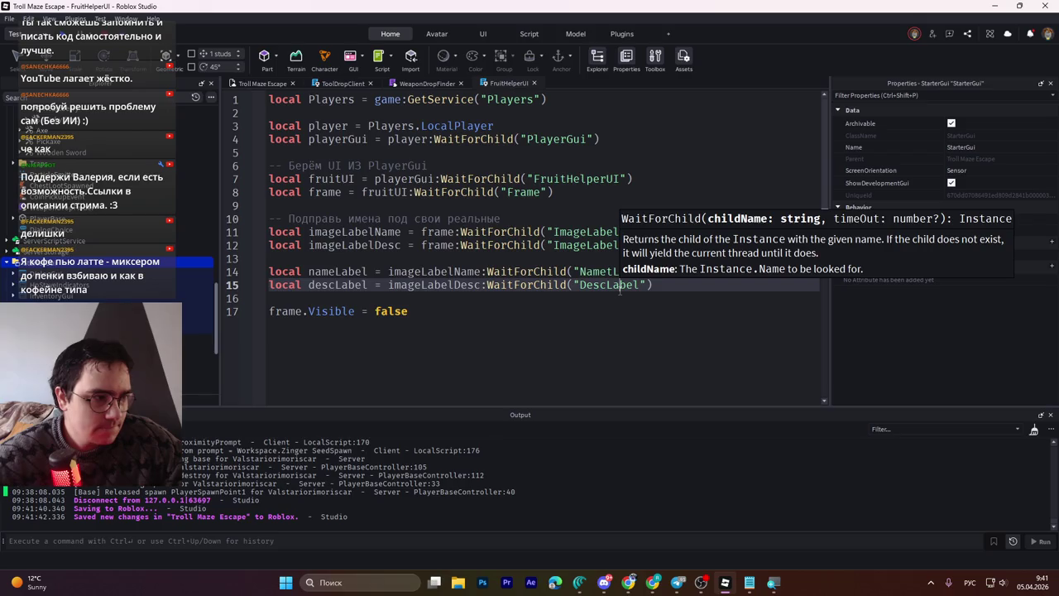
pyautogui.scroll(-3, 198, 335)
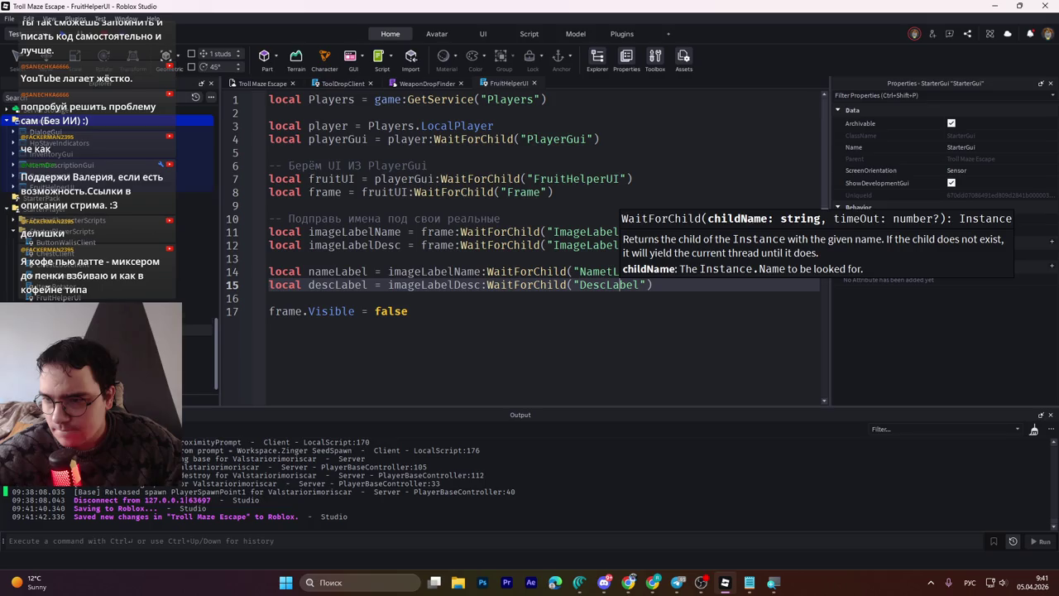
pyautogui.click(472, 330)
pyautogui.hotkey('ctrl', 's')
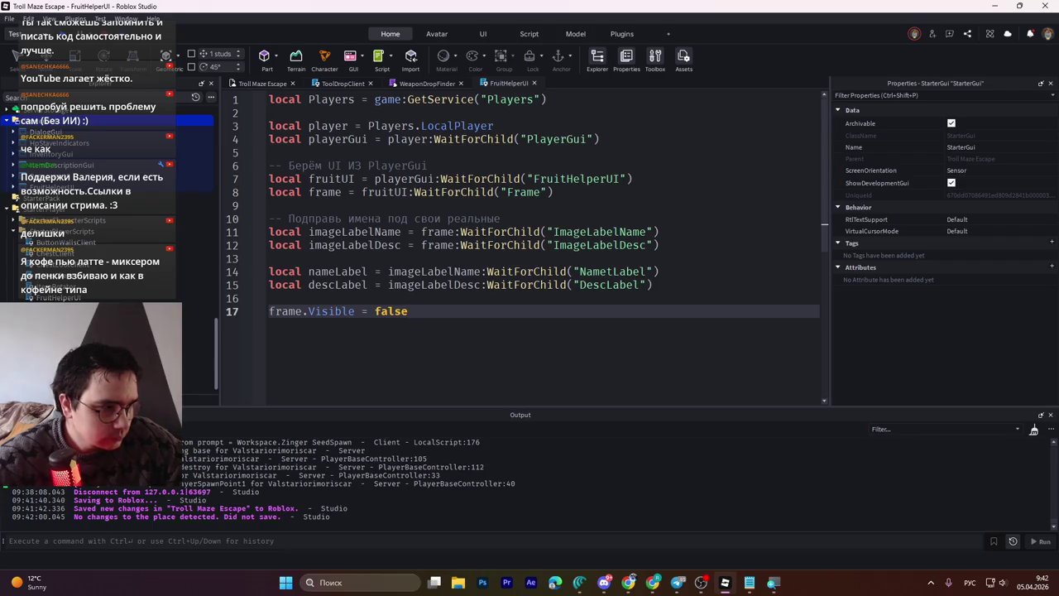
pyautogui.press('Return')
pyautogui.hotkey('ctrl', 'v')
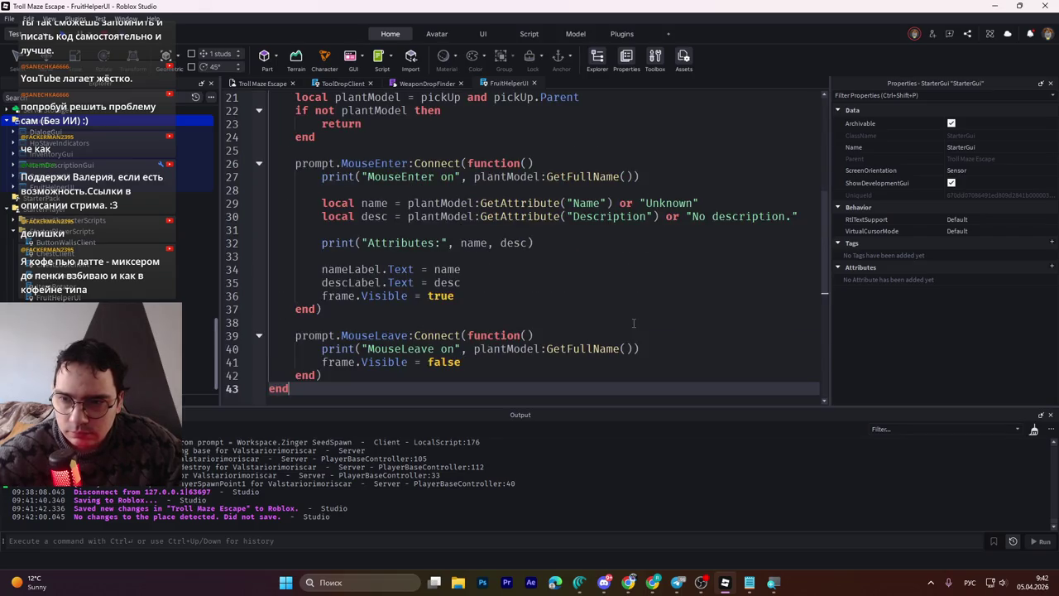
pyautogui.hotkey('ctrl', 's')
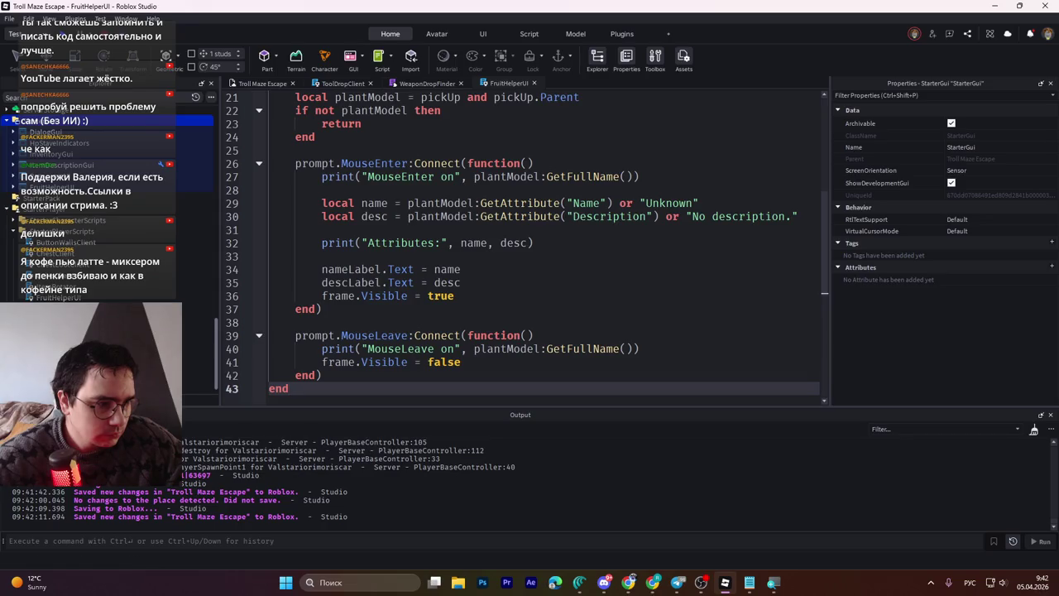
# Step: Append the copied for-loop block after the script's final end
pyautogui.hotkey('alt', 'Tab')
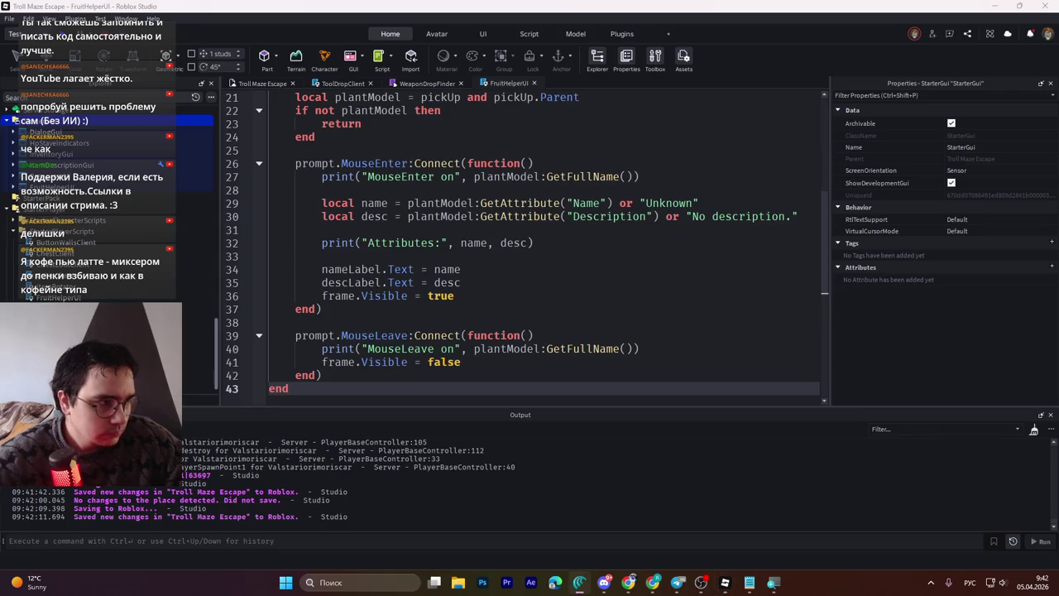
pyautogui.scroll(-2, 610, 333)
pyautogui.click(298, 305)
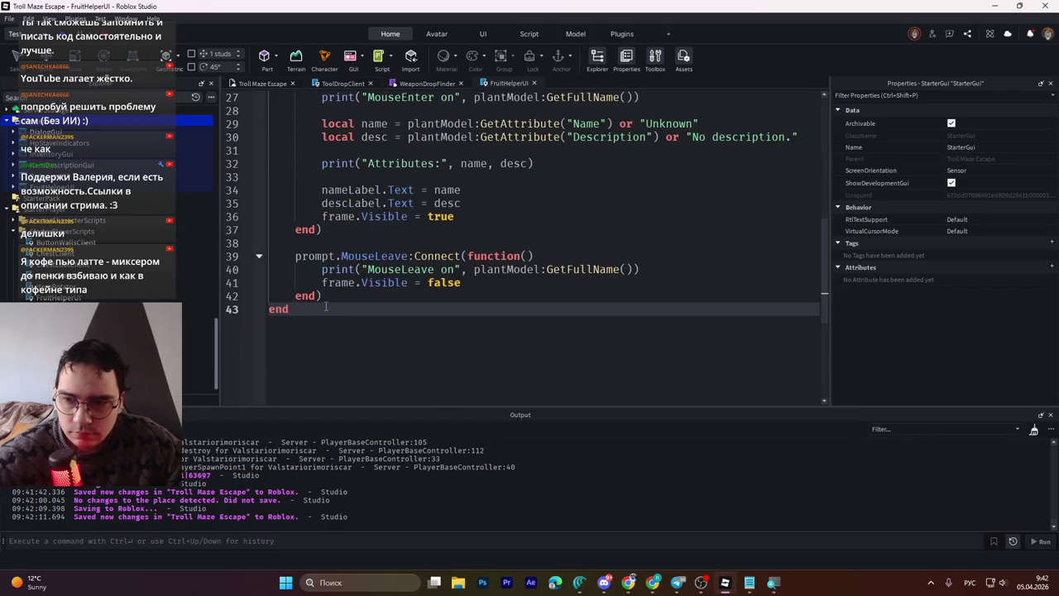
pyautogui.press('Return')
pyautogui.write('for _, pickUp in ipairs(workspace:GetDescendants()) do \tif pickUp.Name == "PickUp" then \t\tlocal prompt = pickUp:FindFirstChildOfClass("ProximityPrompt") \t\tif prompt then \t\t\thookPrompt(prompt) \t\tend \tend end')
pyautogui.click(488, 284)
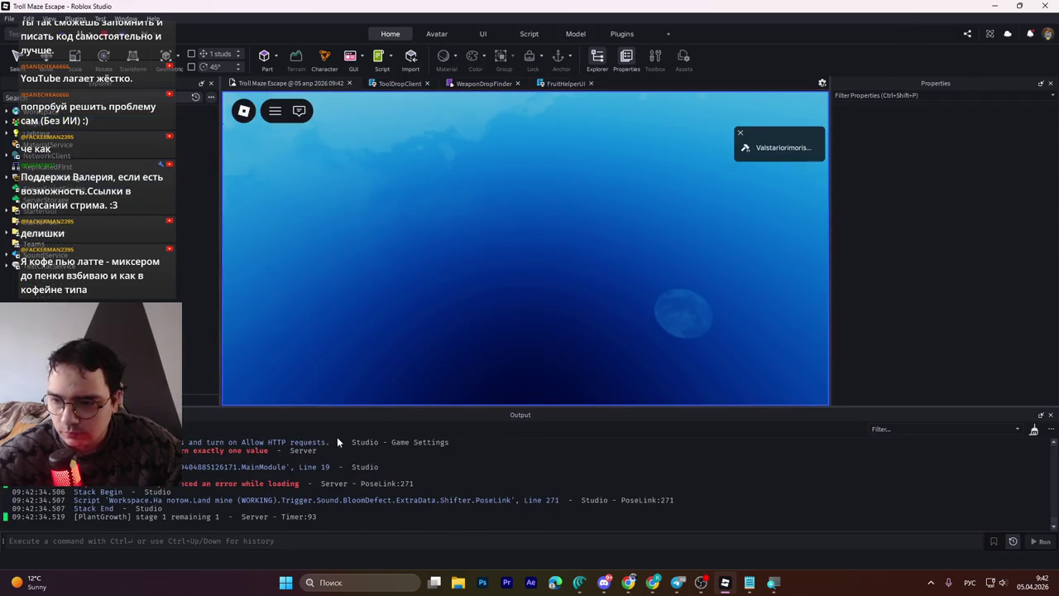
# Step: Filter the Output log to show only 'frui' messages
pyautogui.click(899, 429)
pyautogui.write('акш')
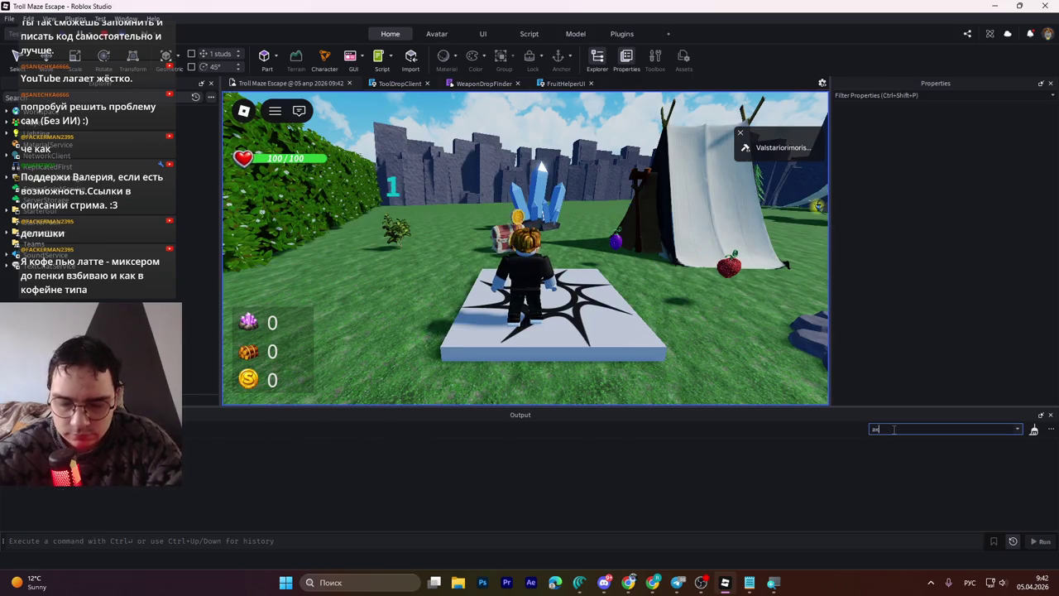
pyautogui.press('BackSpace')
pyautogui.press('BackSpace')
pyautogui.press('BackSpace')
pyautogui.hotkey('alt', 'shift')
pyautogui.write('frui')
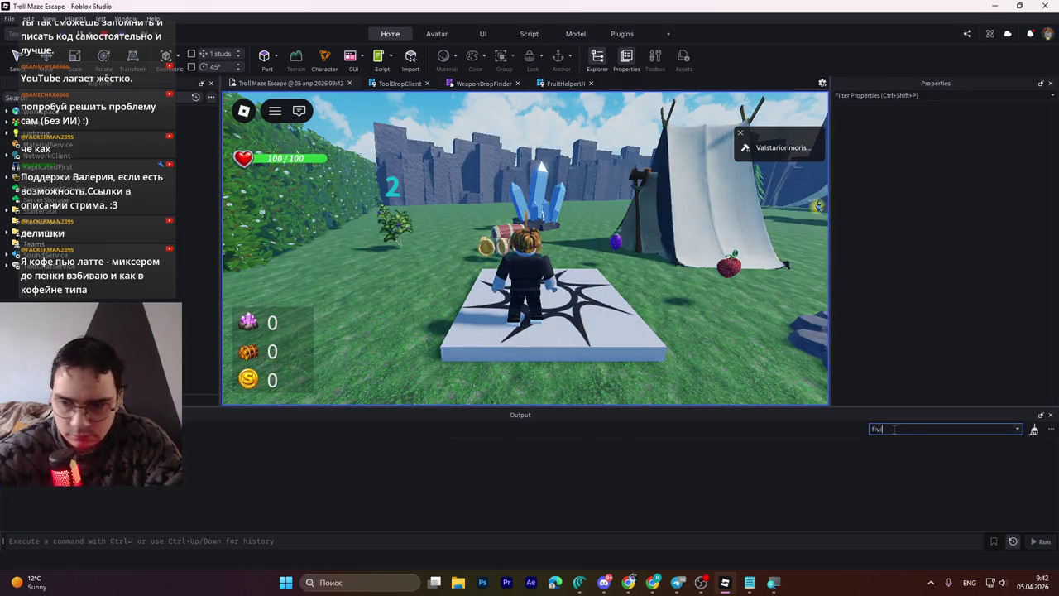
# Step: Walk the character to the fruit bush, select the Output error lines, and turn the camera
pyautogui.click(523, 276)
pyautogui.press('w')
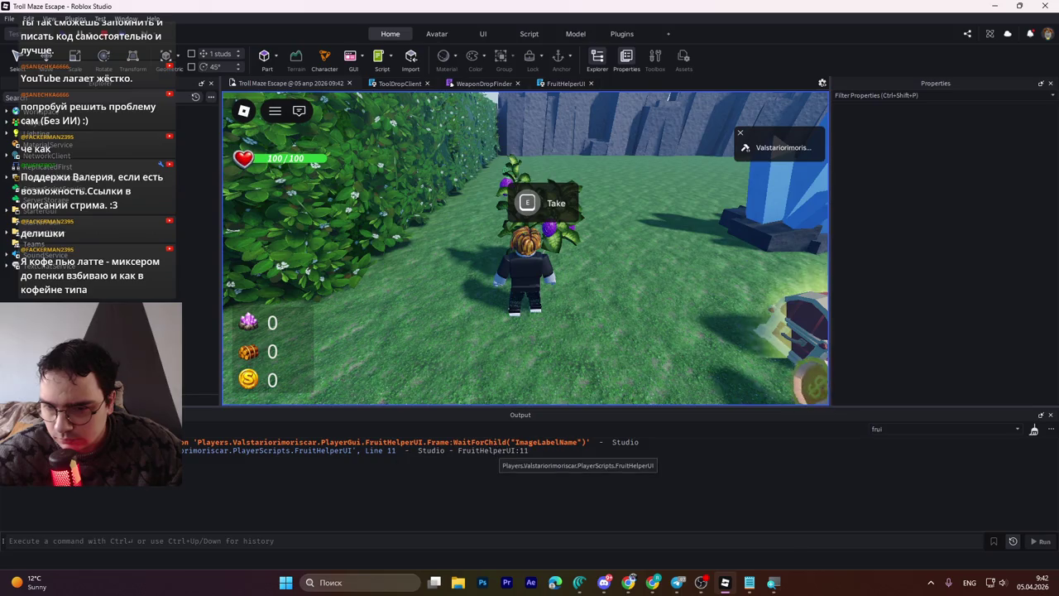
pyautogui.hotkey('ctrl', 'a')
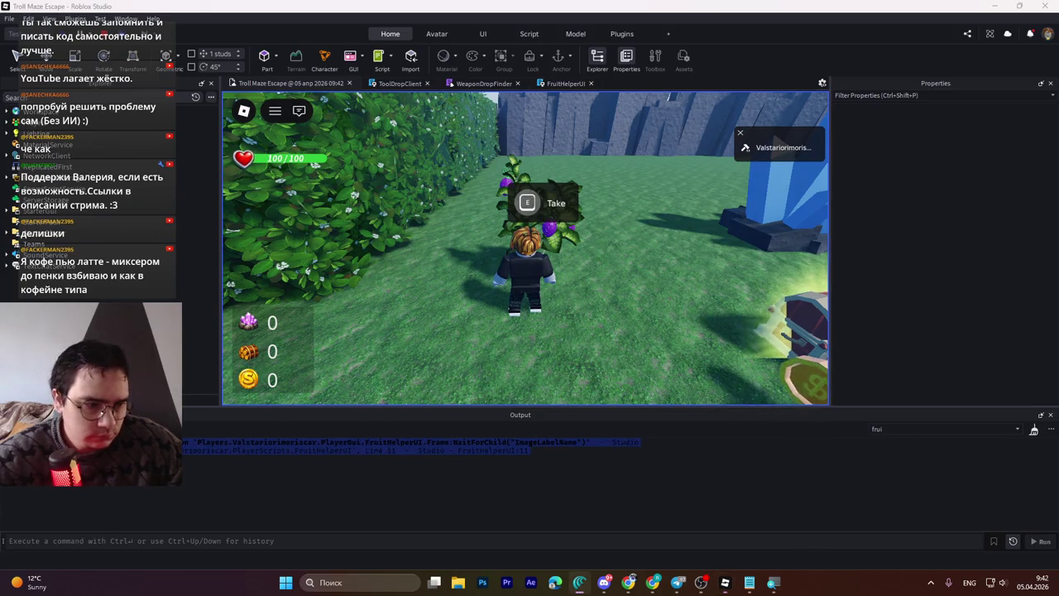
pyautogui.hotkey('alt', 'Tab')
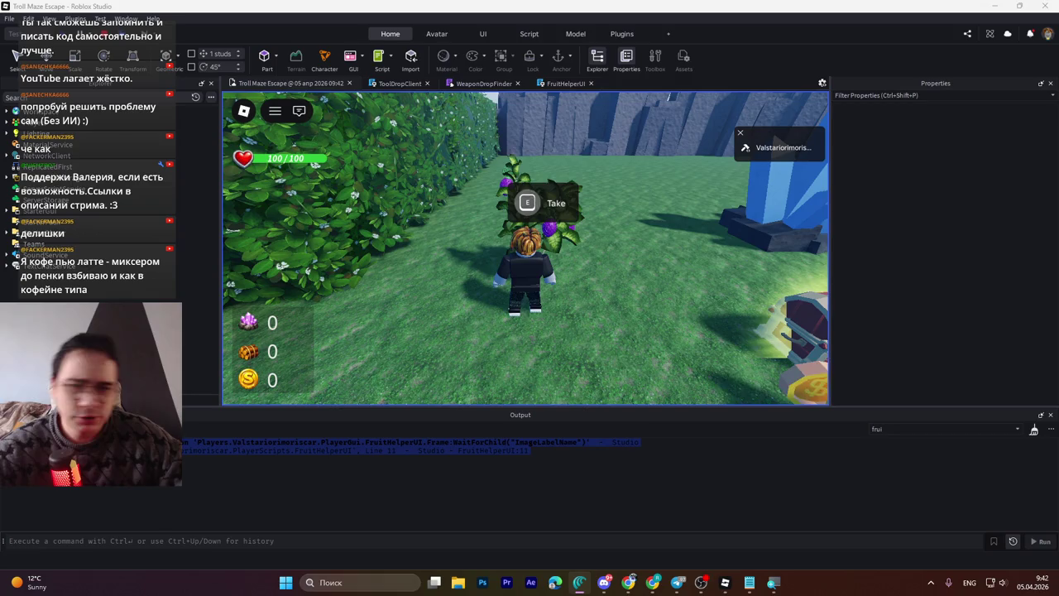
pyautogui.rightClick(666, 183)
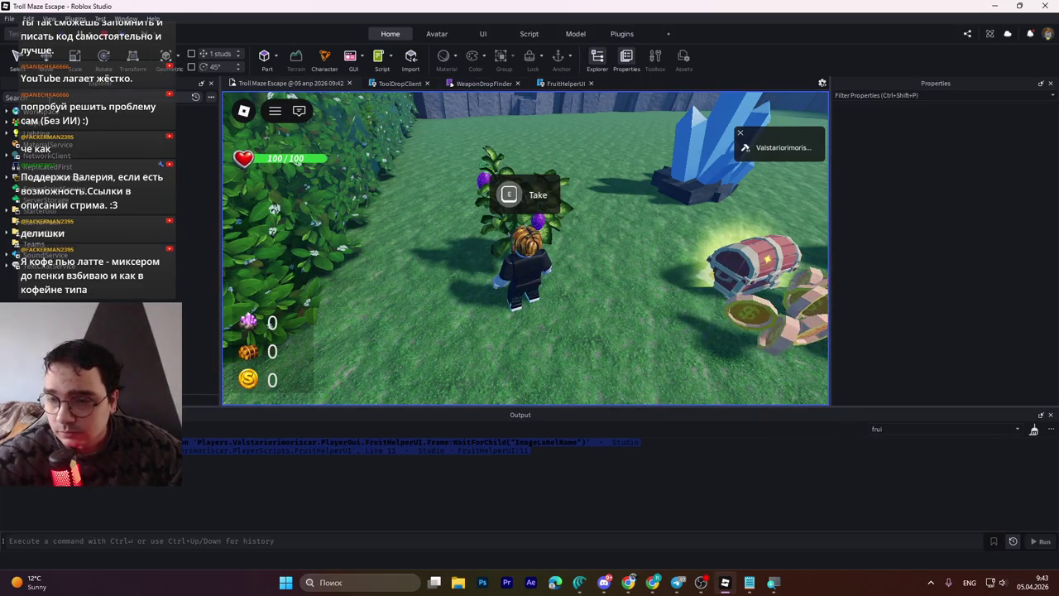
pyautogui.hotkey('ctrl', 'shift', 'x')
# Step: Search Explorer for 'frui' and inspect FruitHelperUI's Frame and the player's PlayerGui
pyautogui.write('frui')
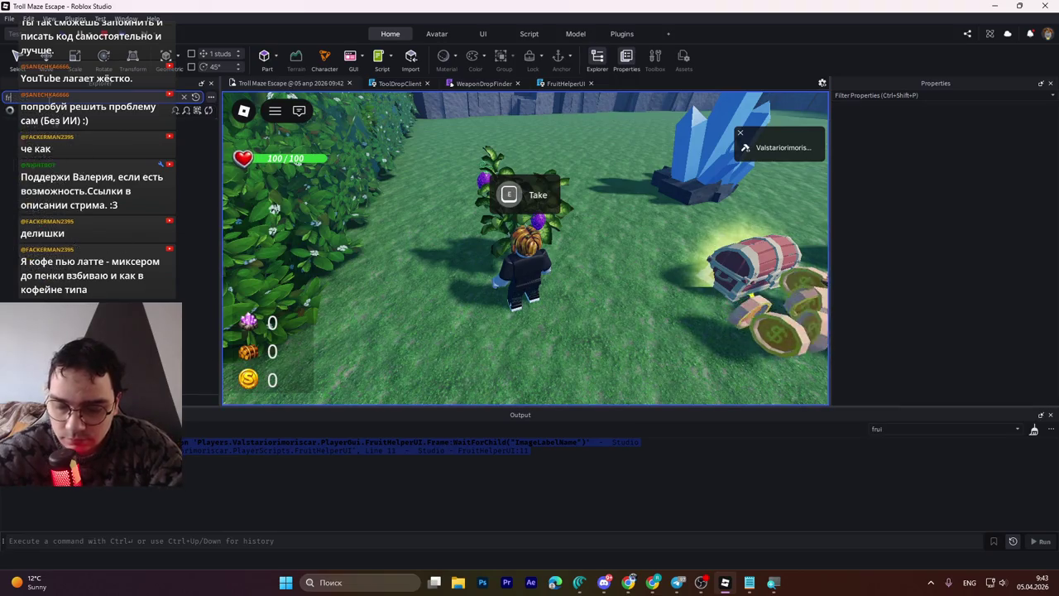
pyautogui.scroll(-3, 83, 298)
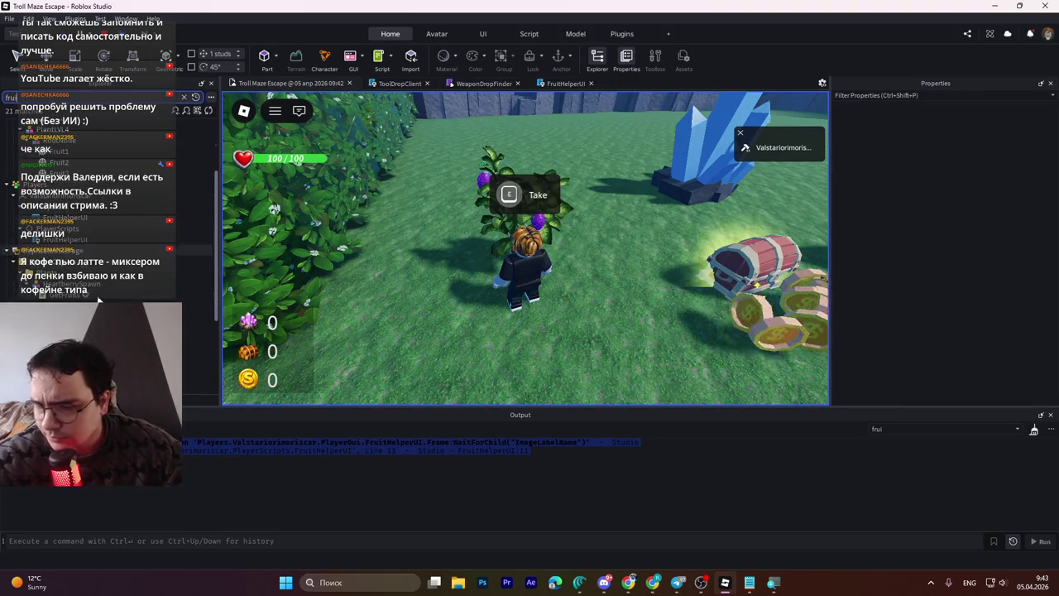
pyautogui.click(58, 217)
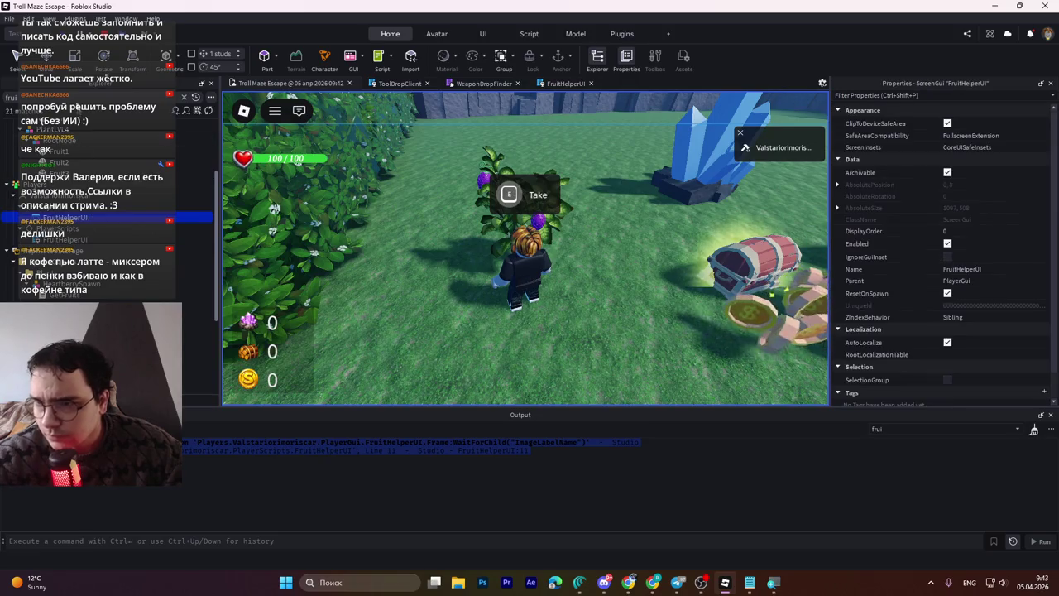
pyautogui.click(183, 97)
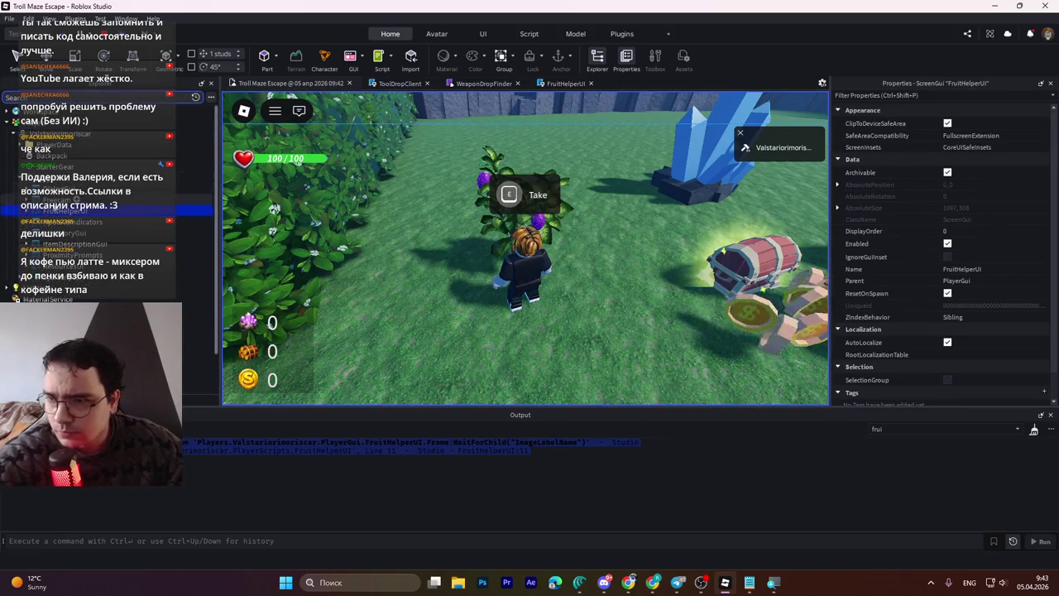
pyautogui.click(58, 222)
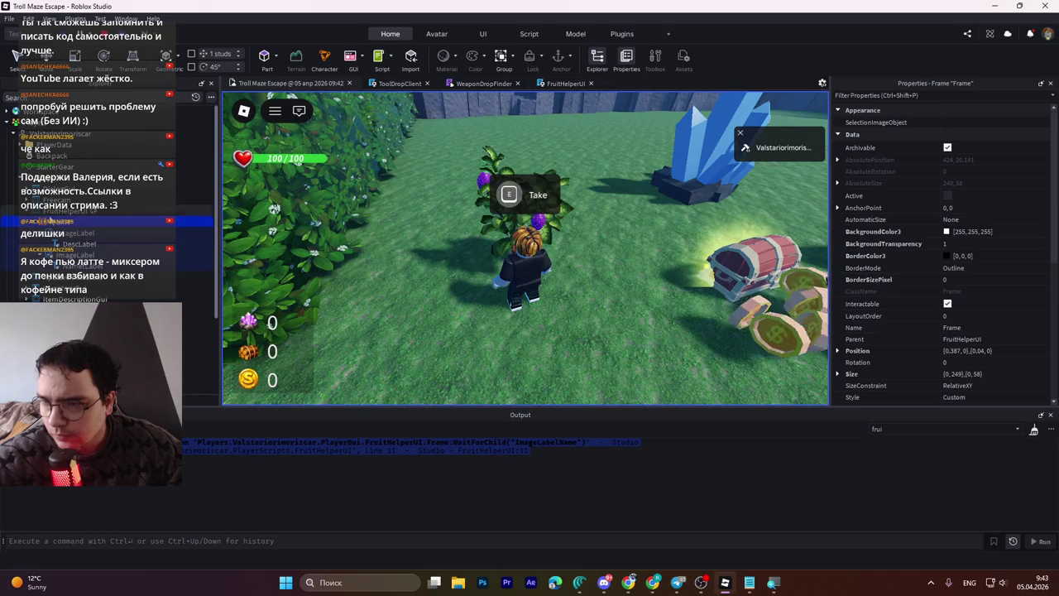
pyautogui.click(48, 177)
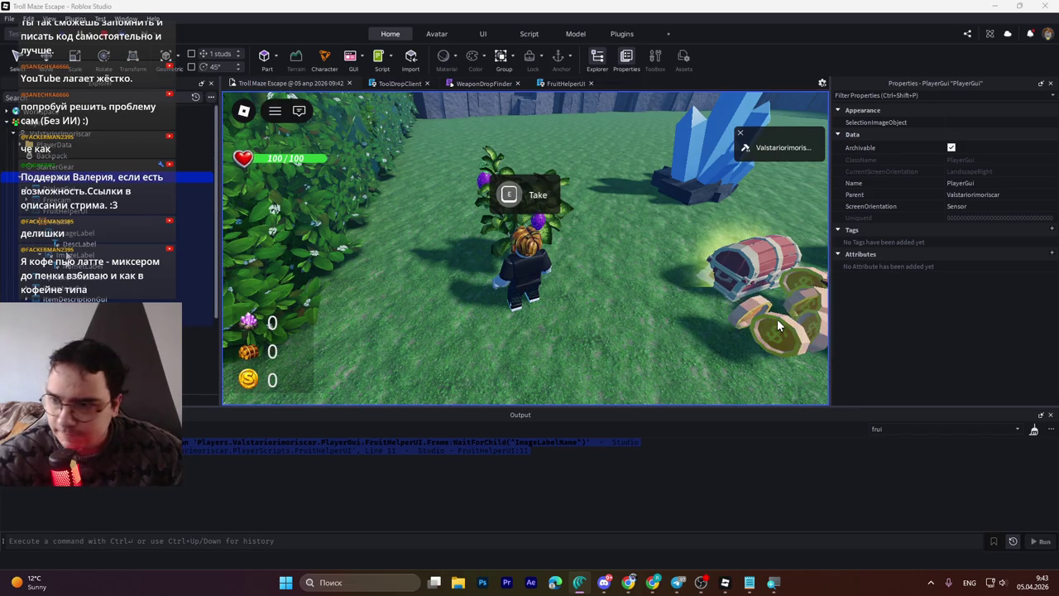
pyautogui.press('Down')
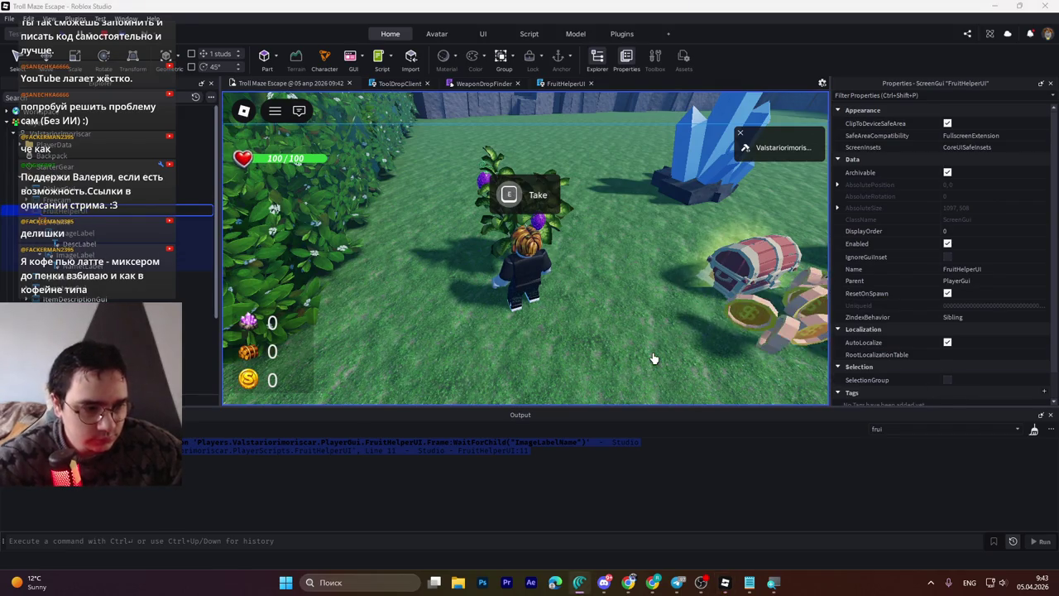
pyautogui.click(75, 221)
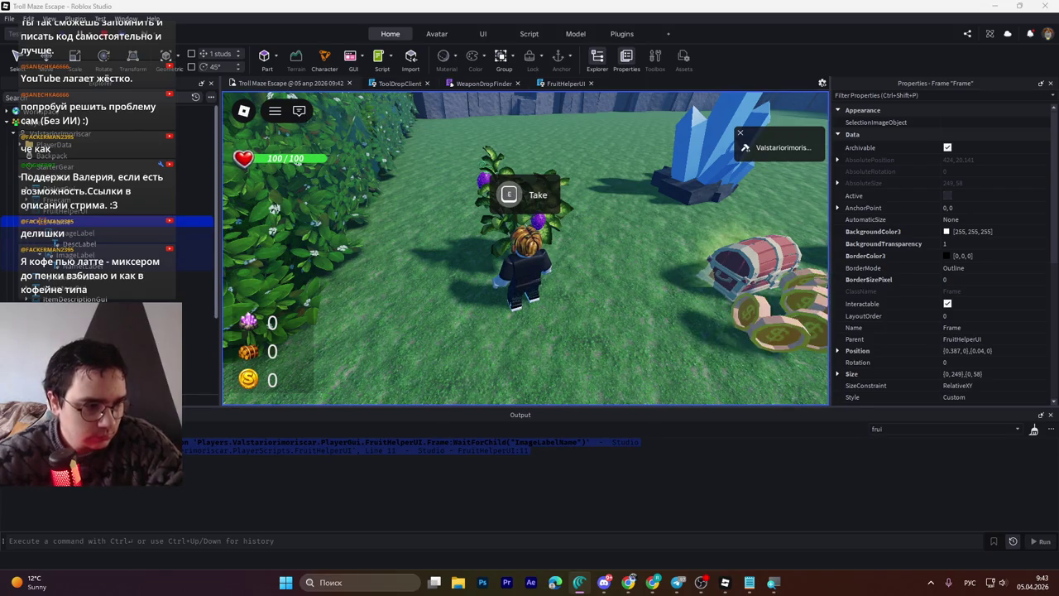
# Step: Inspect the Frame's ImageLabels, DescLabel and NametLabel in Properties
pyautogui.click(76, 233)
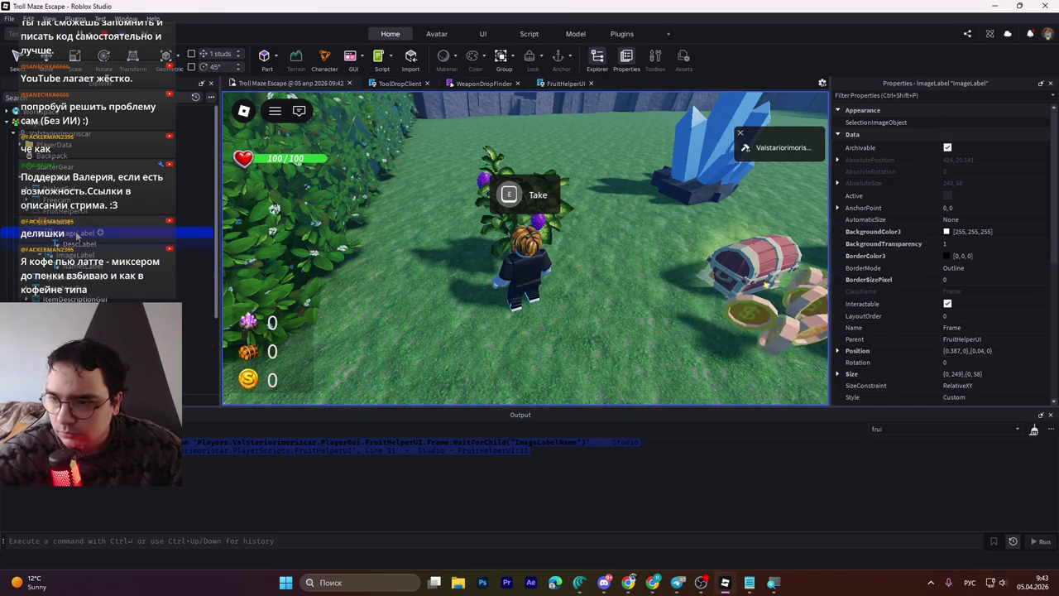
pyautogui.hotkey('alt', 'Tab')
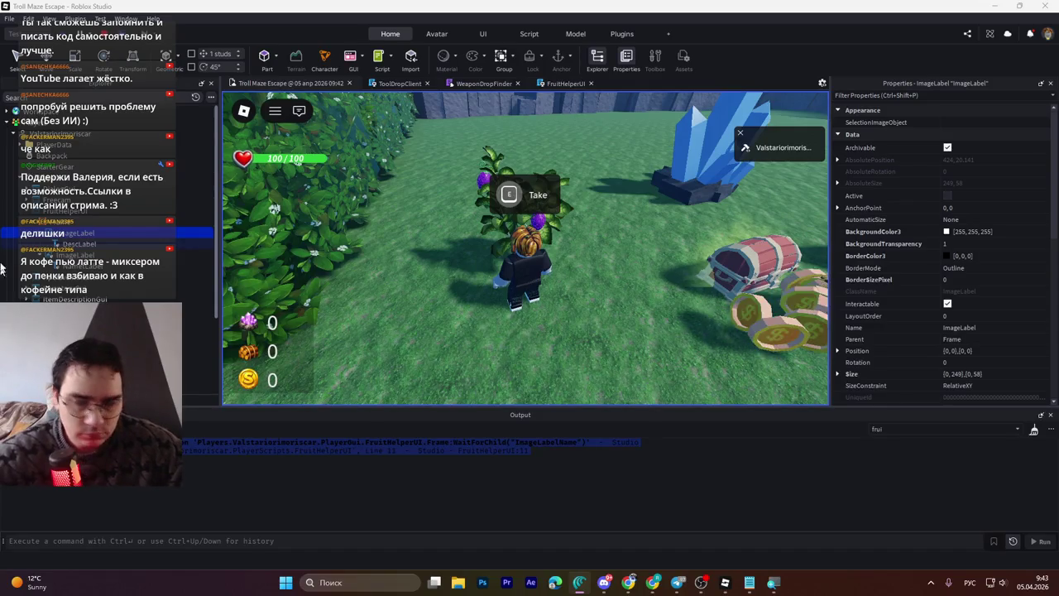
pyautogui.click(78, 244)
pyautogui.hotkey('alt', 'Tab')
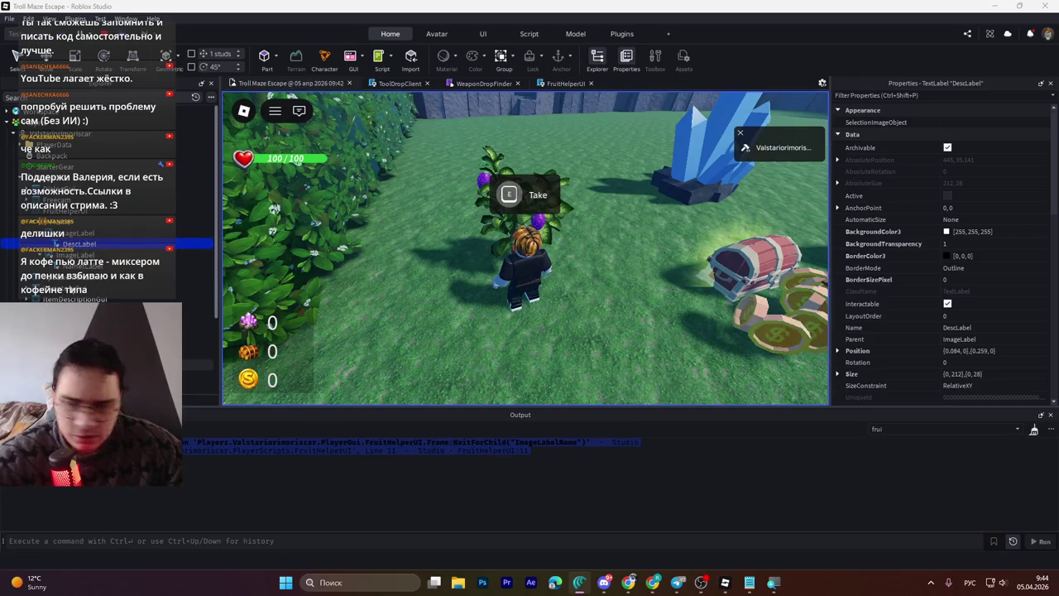
pyautogui.click(78, 255)
pyautogui.click(82, 265)
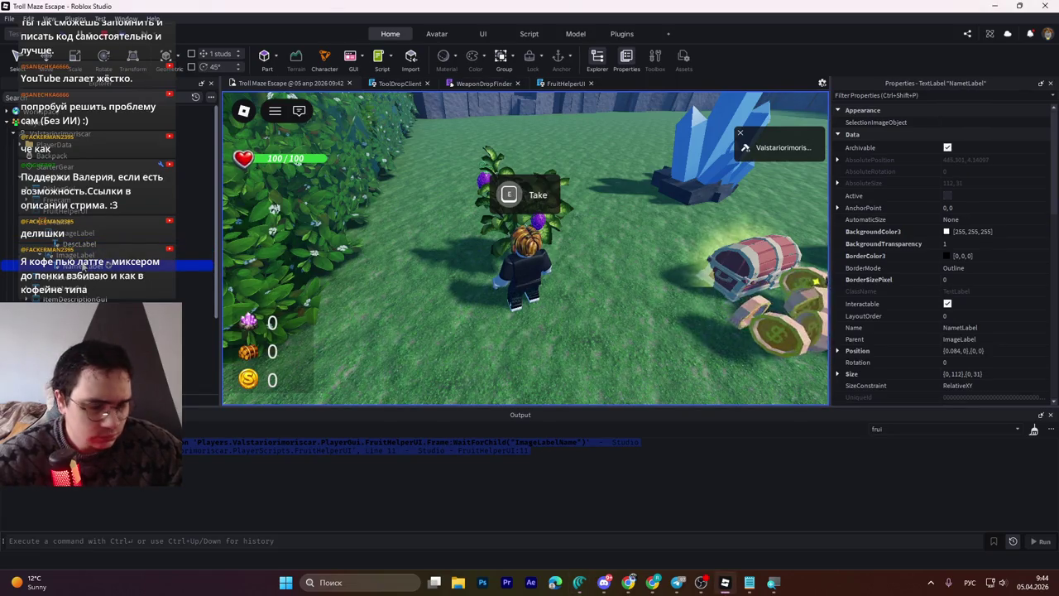
pyautogui.click(79, 255)
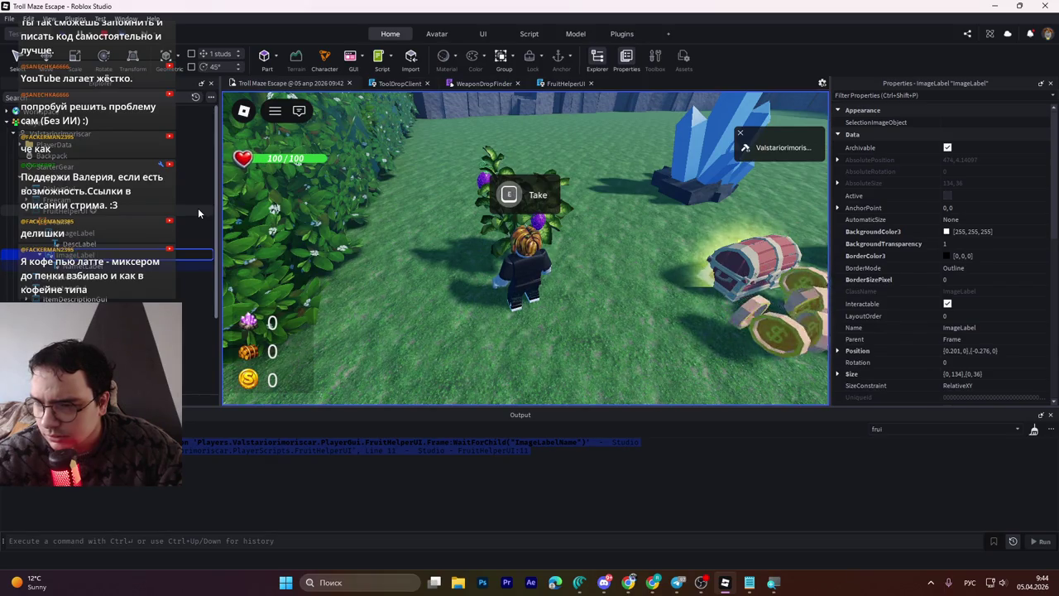
# Step: Rename the two image labels to ImageLabelName and ImageLabelDesc
pyautogui.press('BackSpace')
pyautogui.hotkey('alt', 'shift')
pyautogui.write('Name')
pyautogui.press('Return')
pyautogui.click(81, 234)
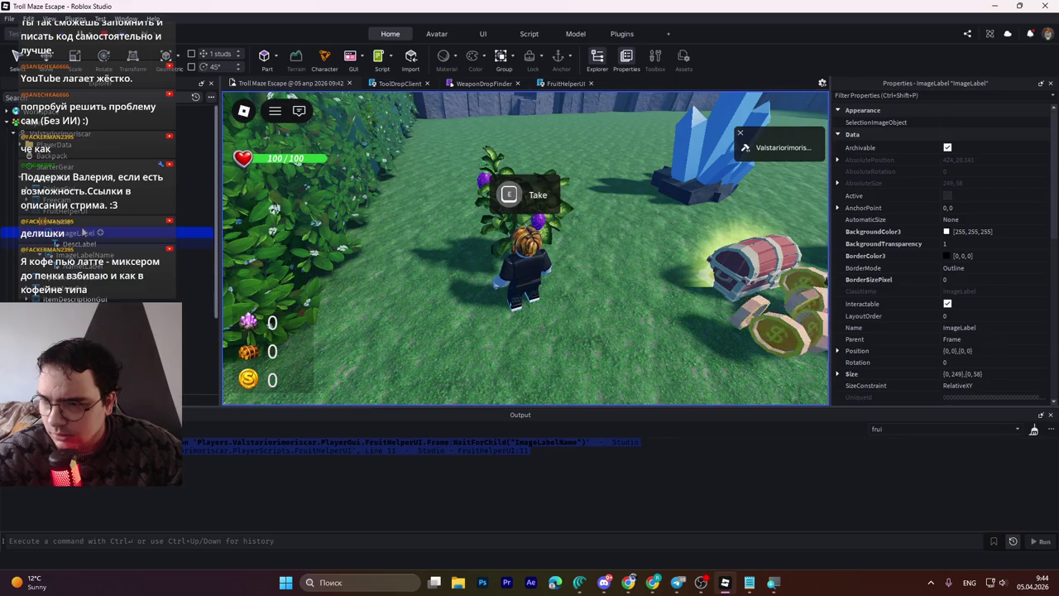
pyautogui.write('esc')
pyautogui.press('Return')
pyautogui.doubleClick(130, 232)
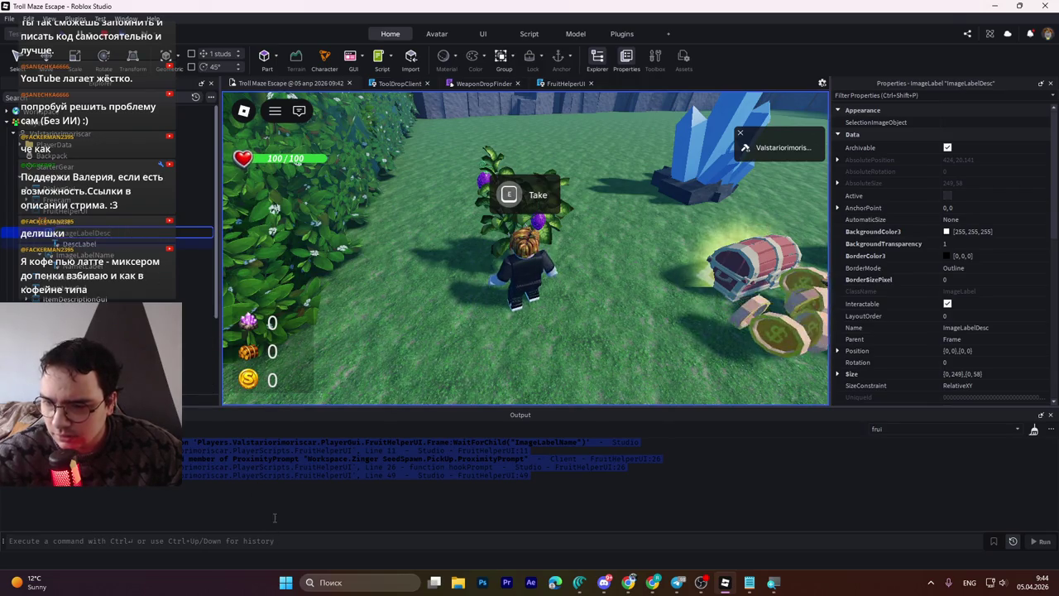
pyautogui.click(494, 269)
# Step: Recheck the ImageLabelDesc, ImageLabelName and NametLabel names, then stop the playtest
pyautogui.press('w')
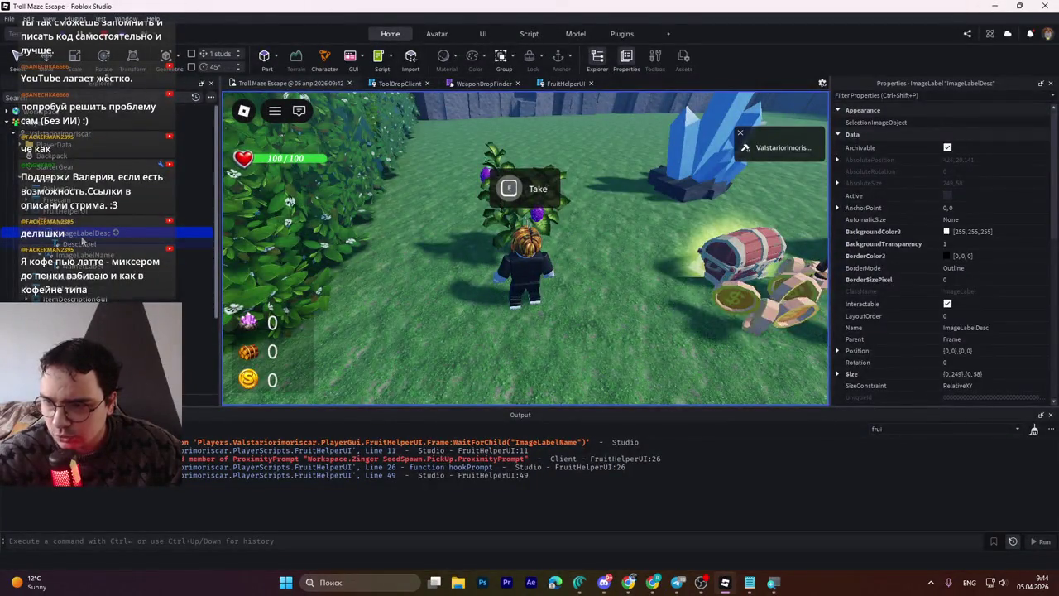
pyautogui.press('F2')
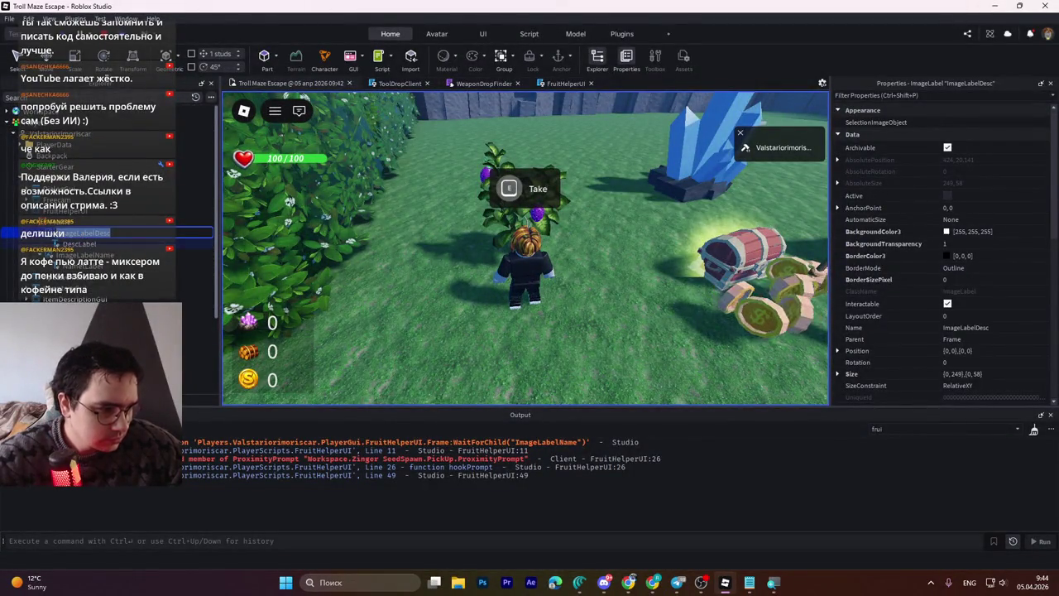
pyautogui.hotkey('alt', 'Tab')
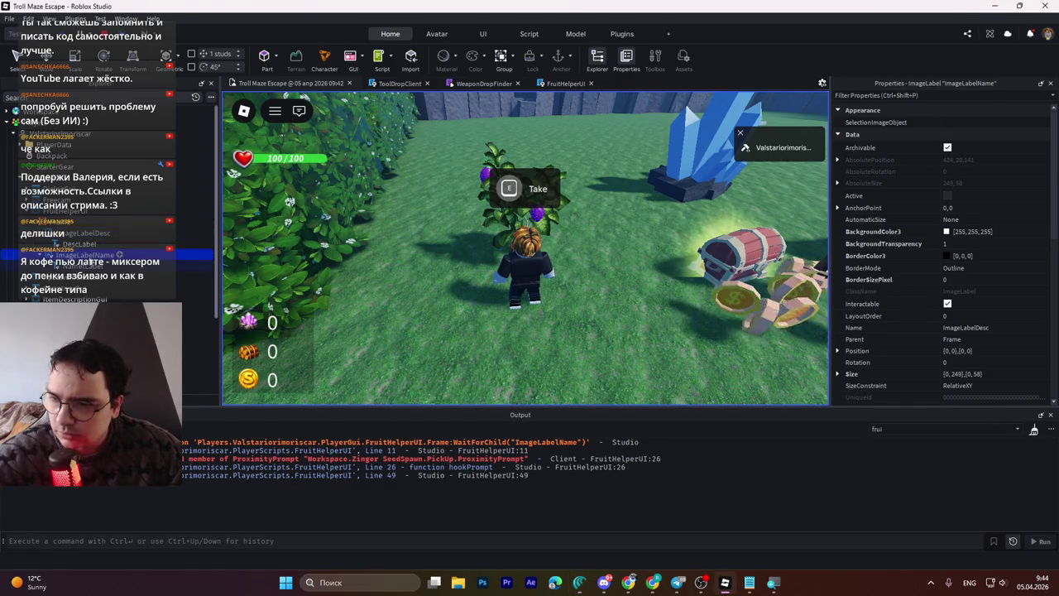
pyautogui.click(86, 254)
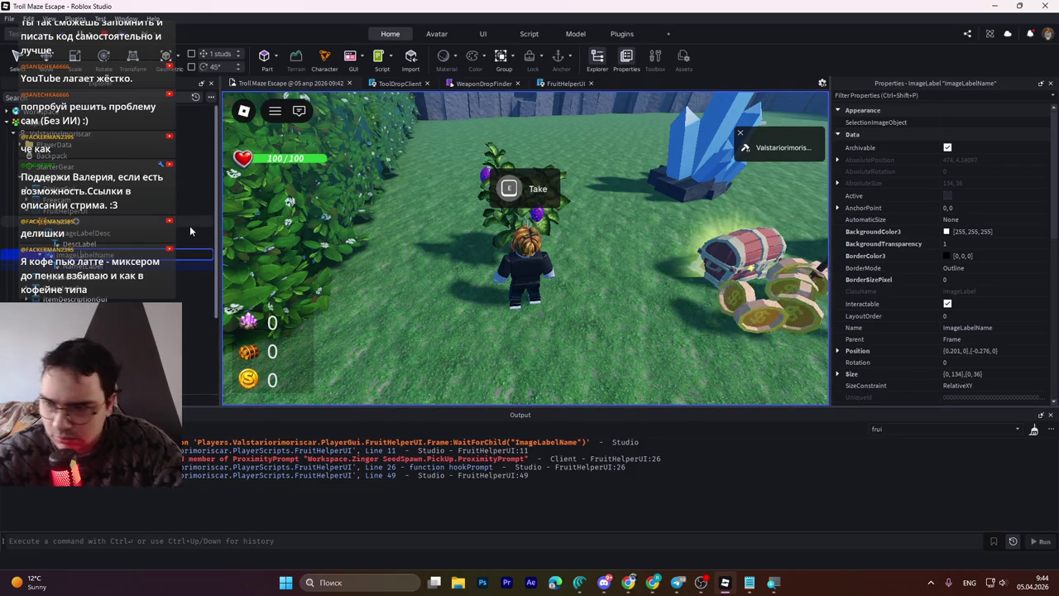
pyautogui.press('F2')
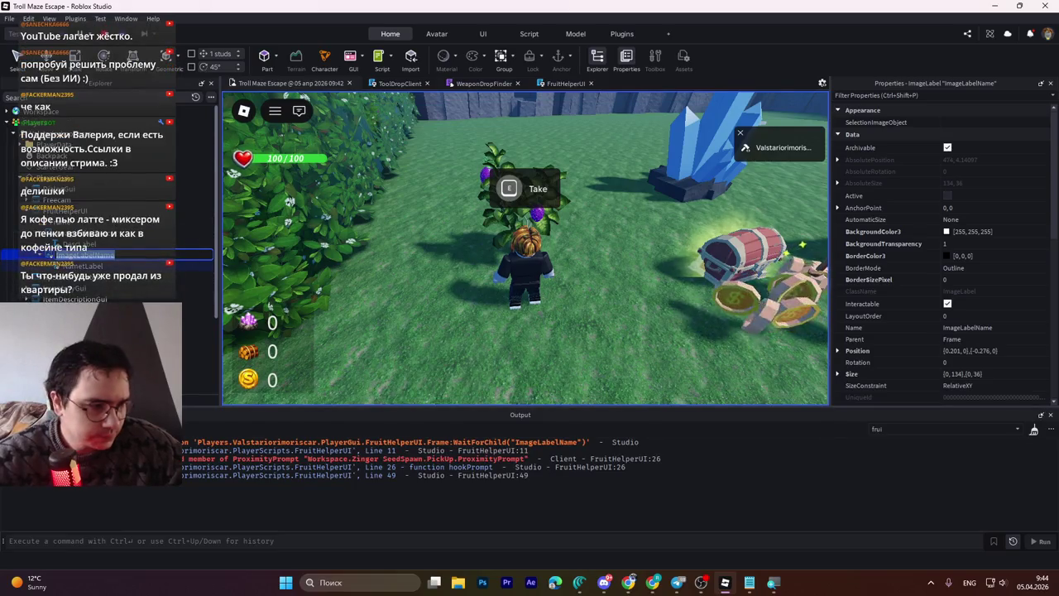
pyautogui.press('Return')
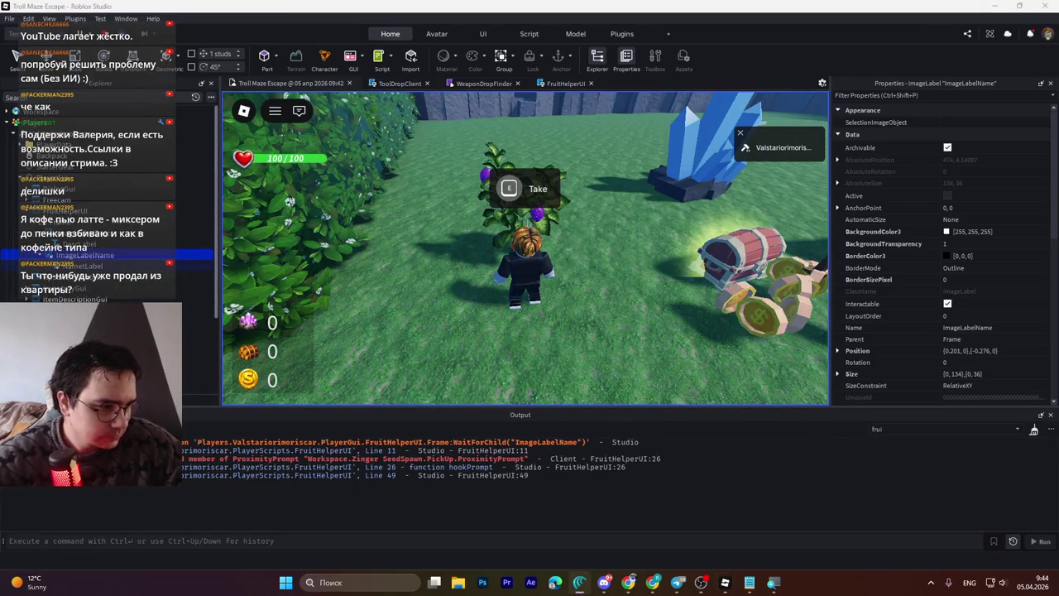
pyautogui.click(82, 265)
pyautogui.press('F2')
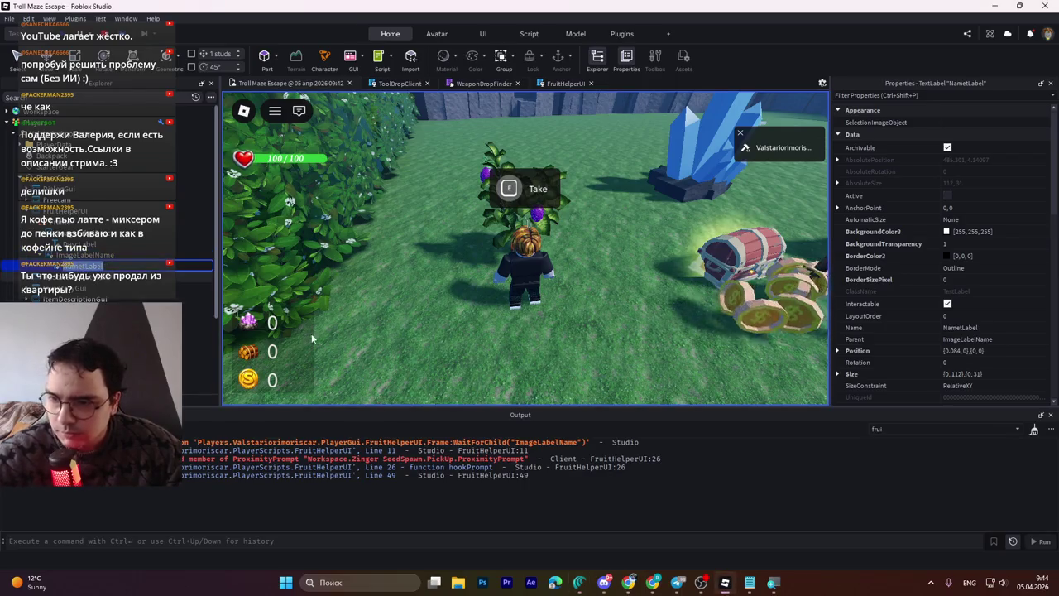
pyautogui.press('Return')
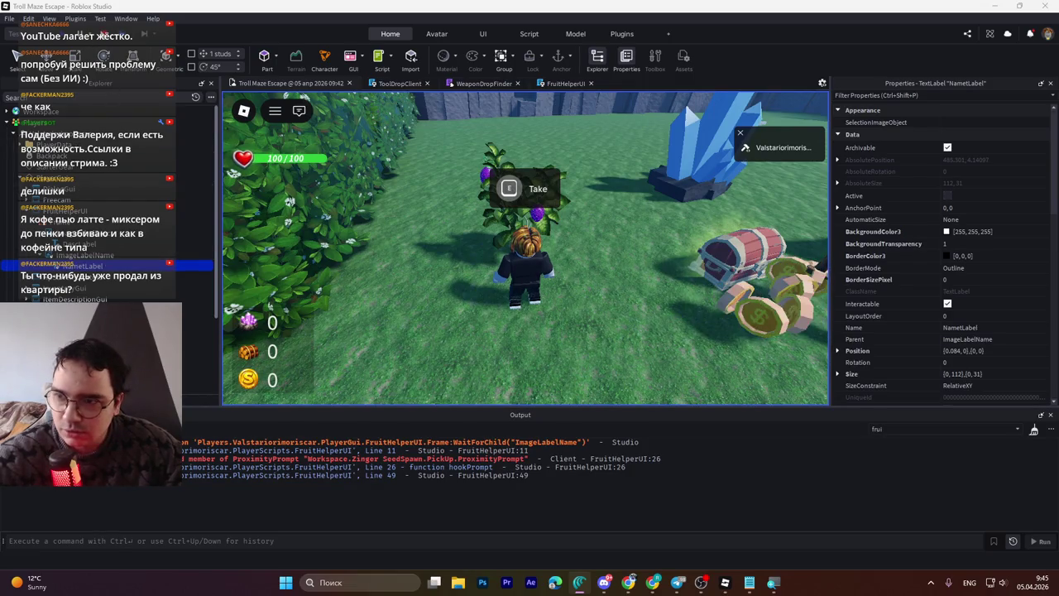
pyautogui.hotkey('shift', 'F5')
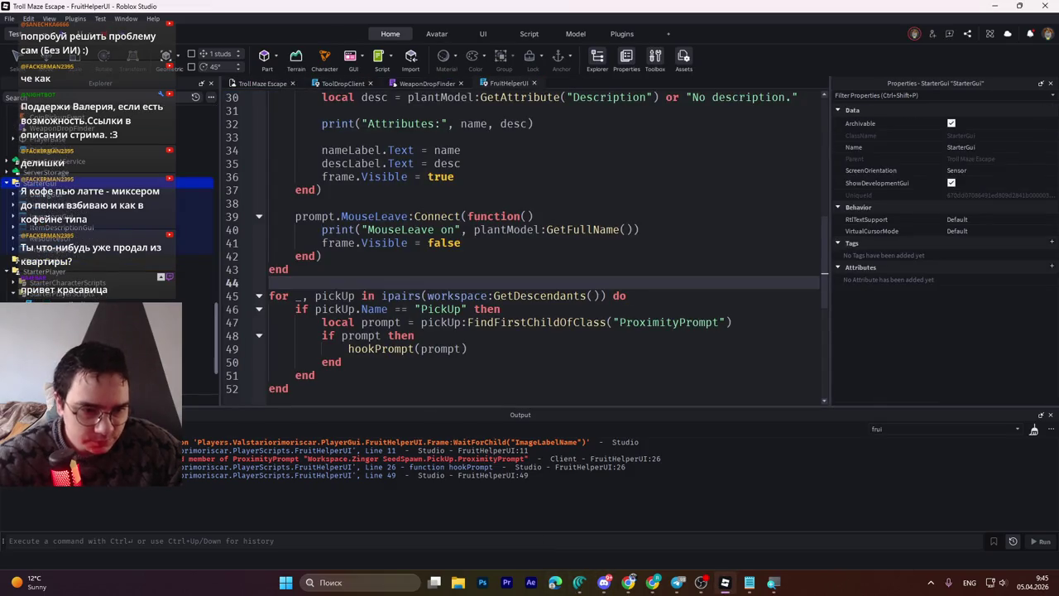
# Step: Return to Studio and expand StarterGui > FruitHelperUI to reveal its ImageLabel and DescLabel children
pyautogui.hotkey('alt', 'Tab')
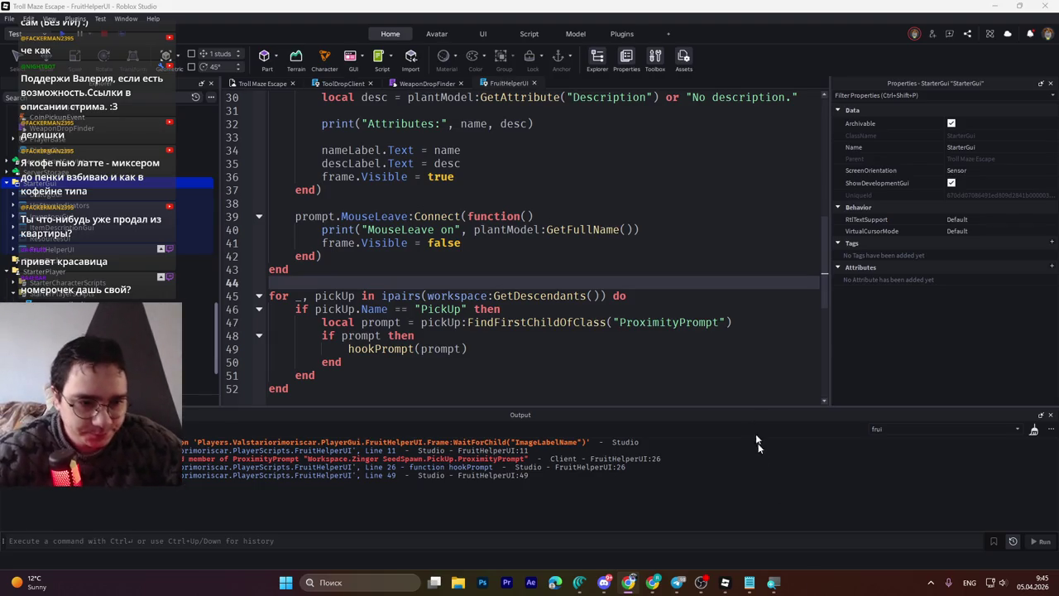
pyautogui.click(446, 285)
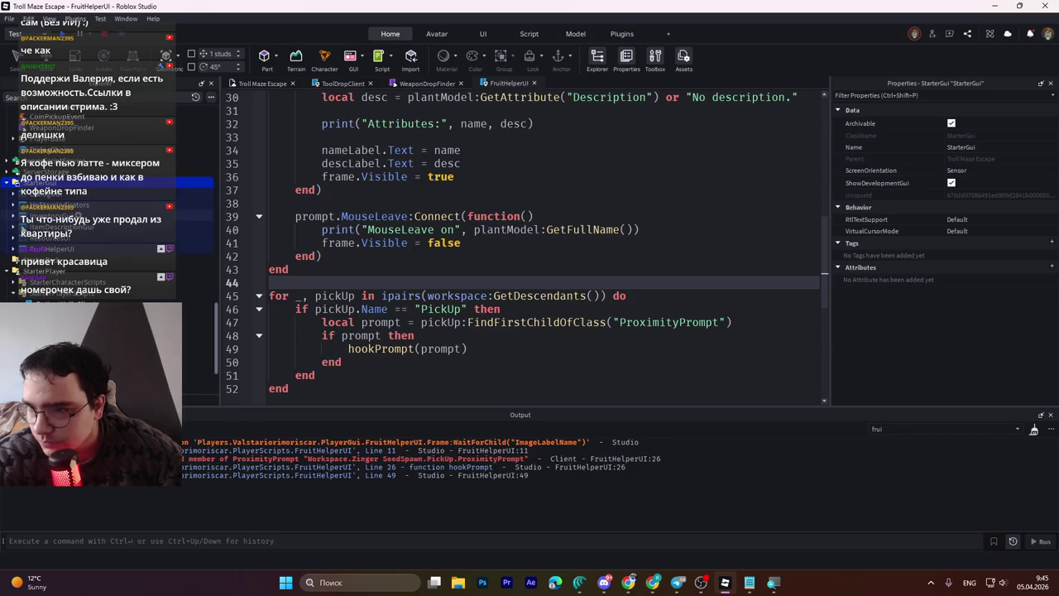
pyautogui.click(14, 249)
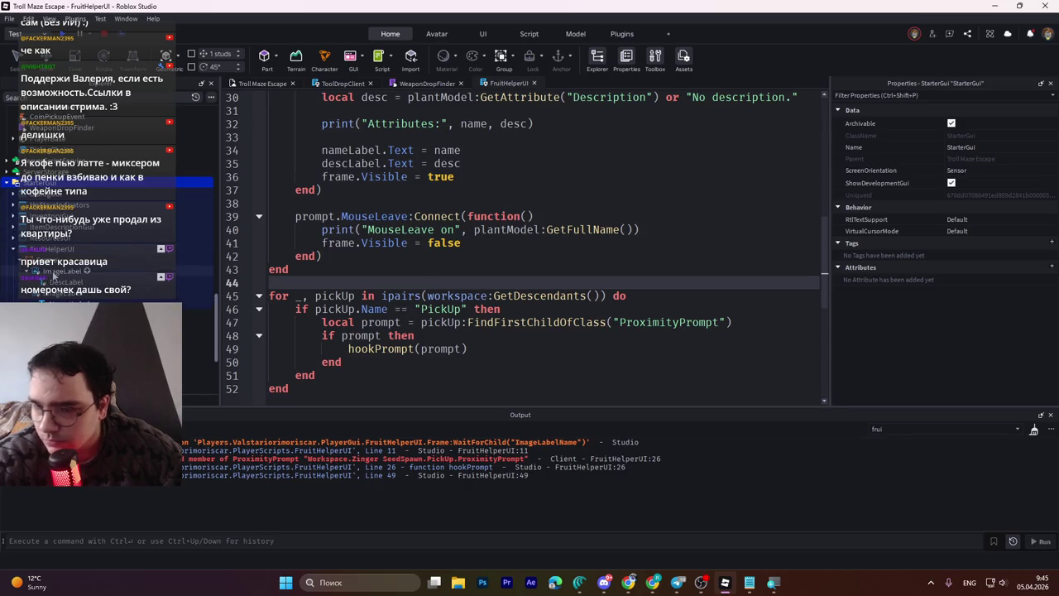
pyautogui.click(582, 583)
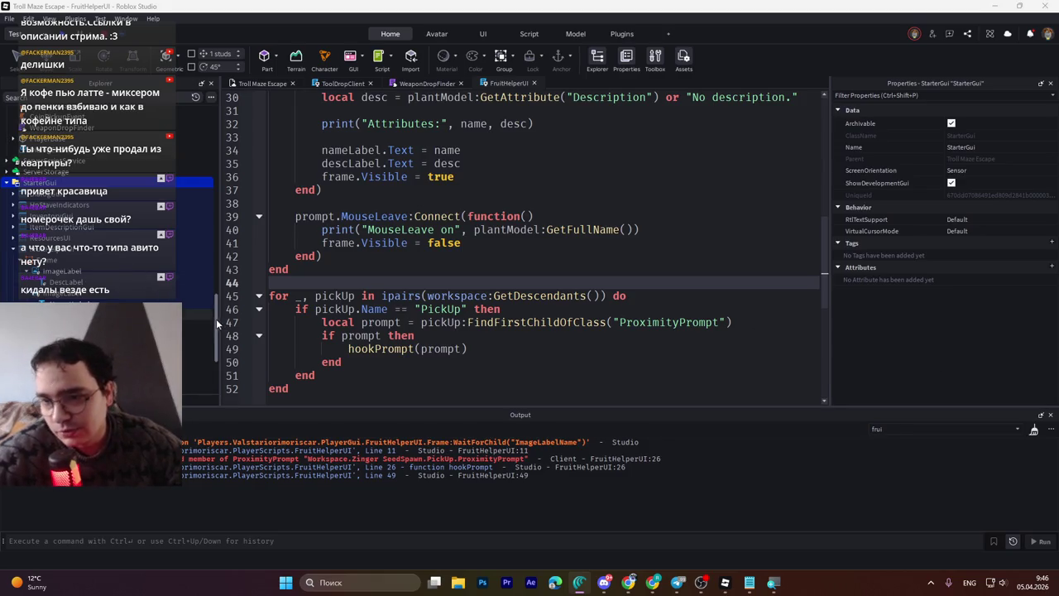
pyautogui.scroll(3, 216, 318)
pyautogui.scroll(-2, 222, 308)
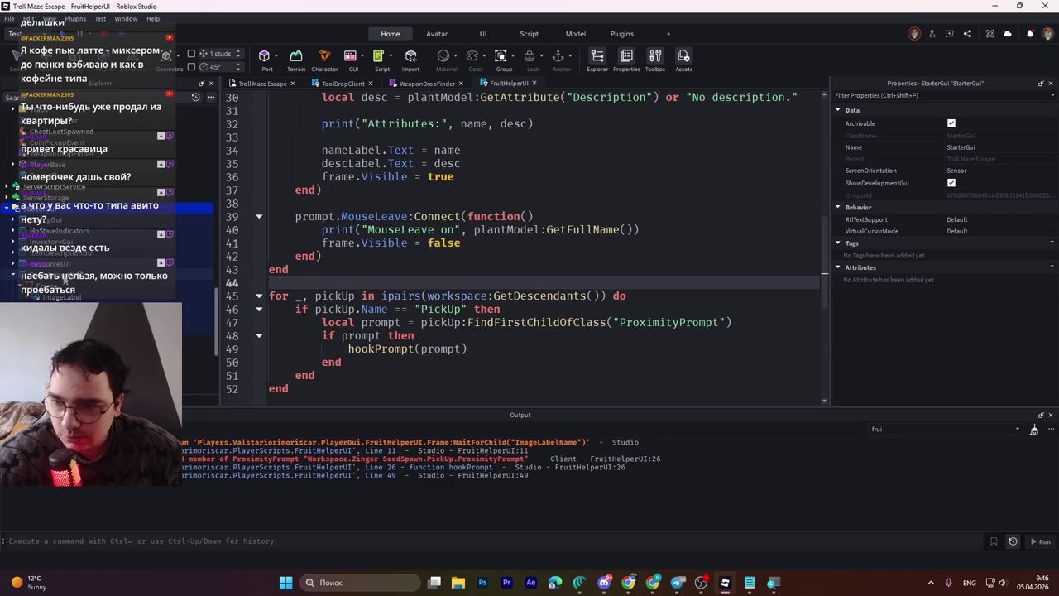
# Step: Rename the two image labels under FruitHelperUI to ImageLabelDesc and ImageLabelName
pyautogui.click(62, 297)
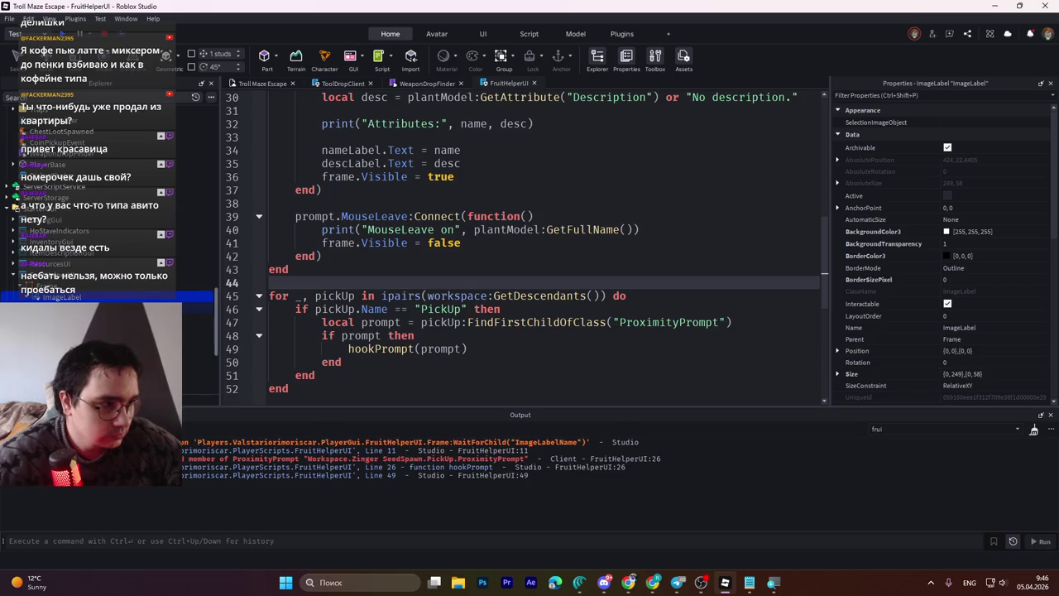
pyautogui.press('F2')
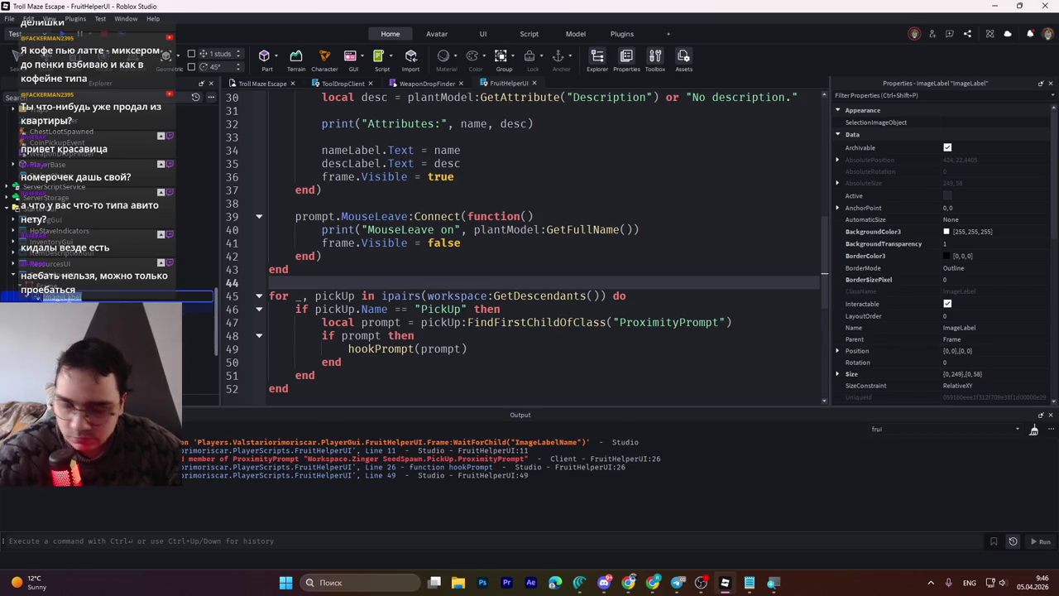
pyautogui.press('Return')
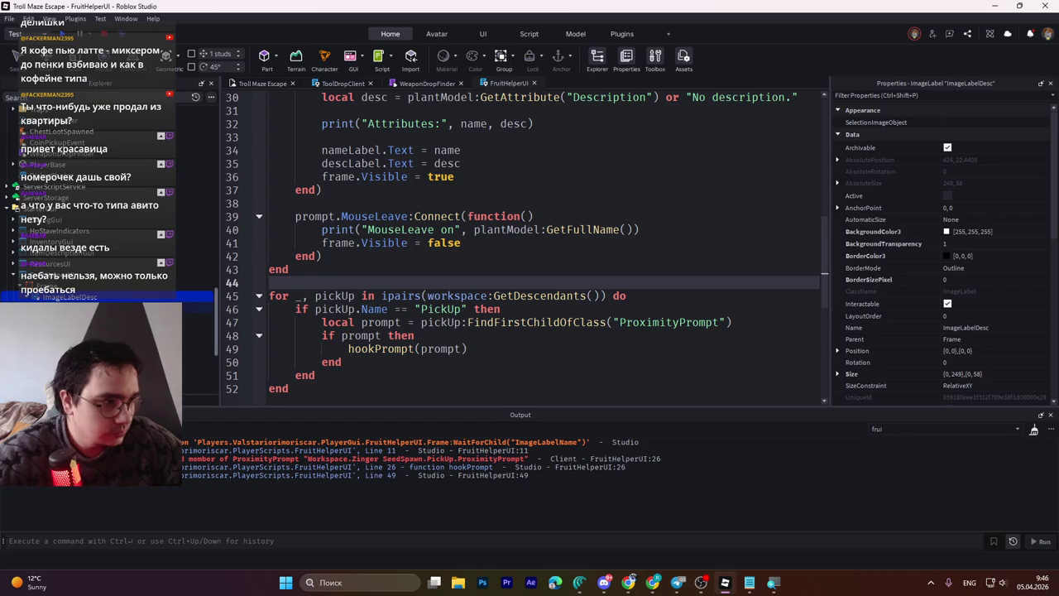
pyautogui.click(83, 317)
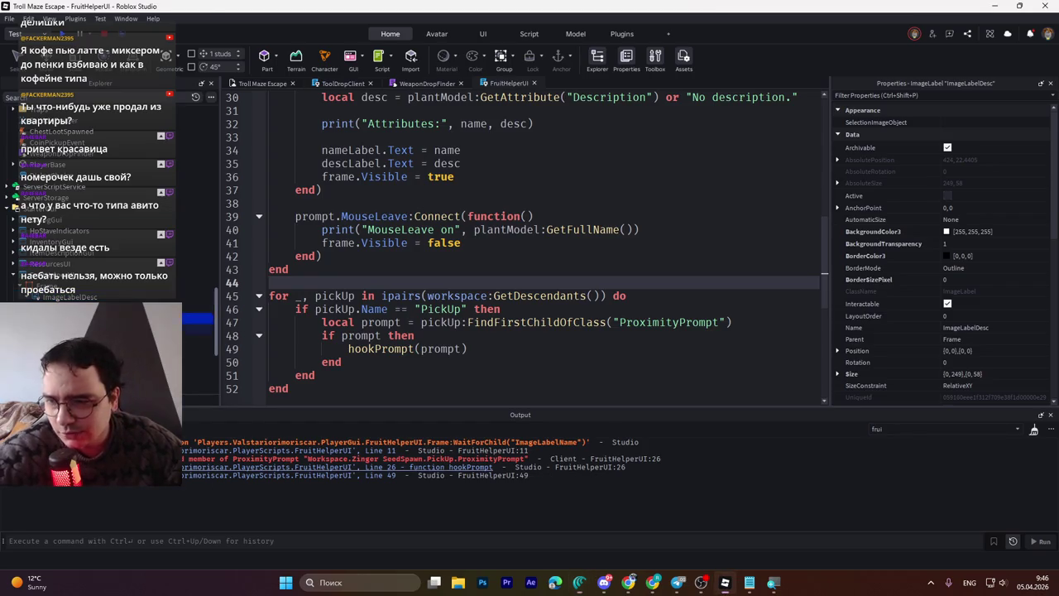
pyautogui.press('Return')
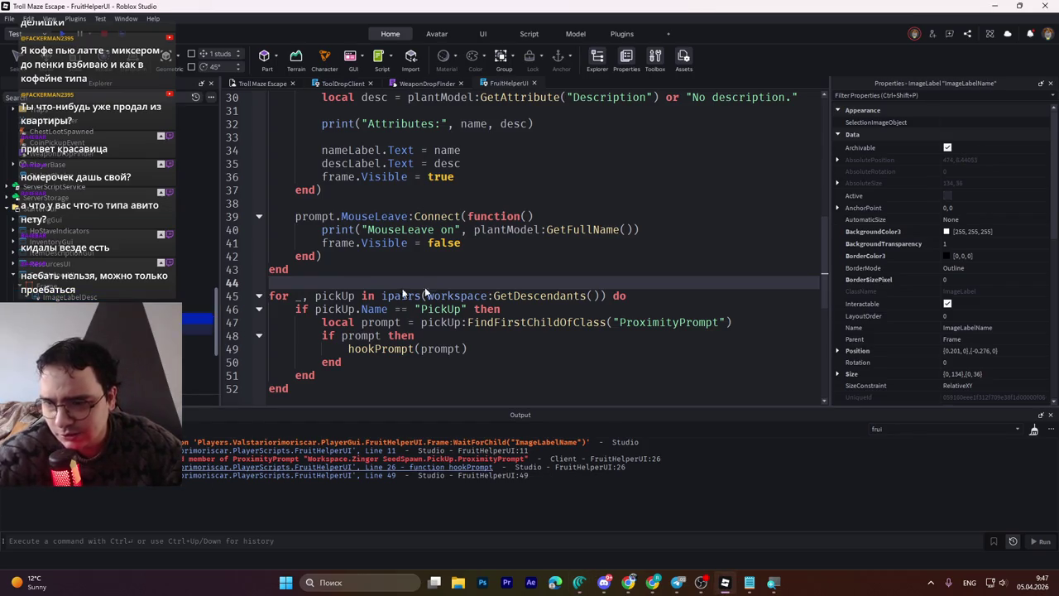
pyautogui.click(82, 330)
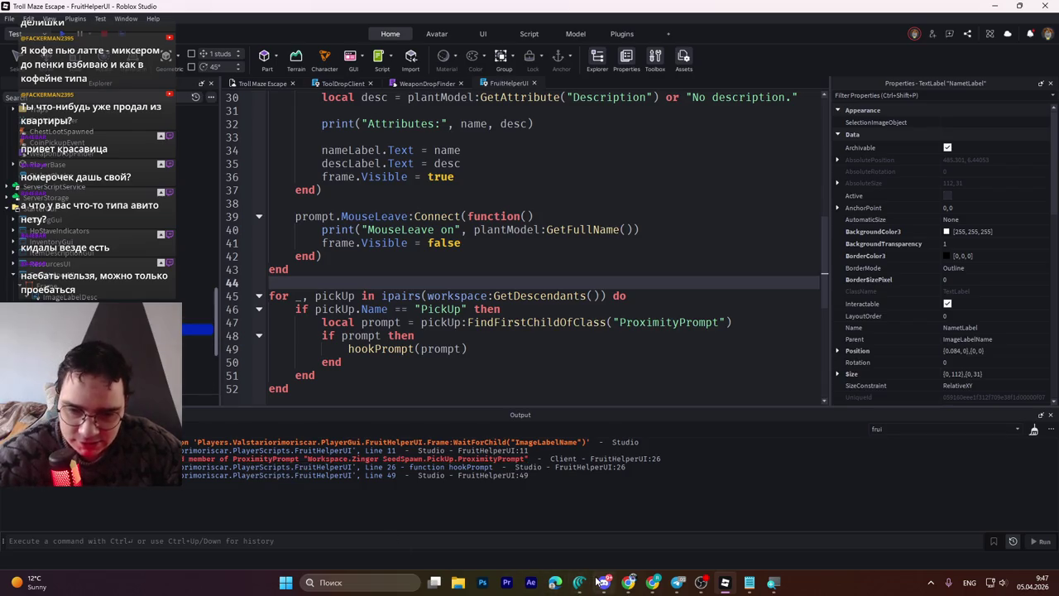
# Step: Save the place to Roblox with Ctrl+S
pyautogui.hotkey('ctrl', 's')
pyautogui.moveTo(604, 590)
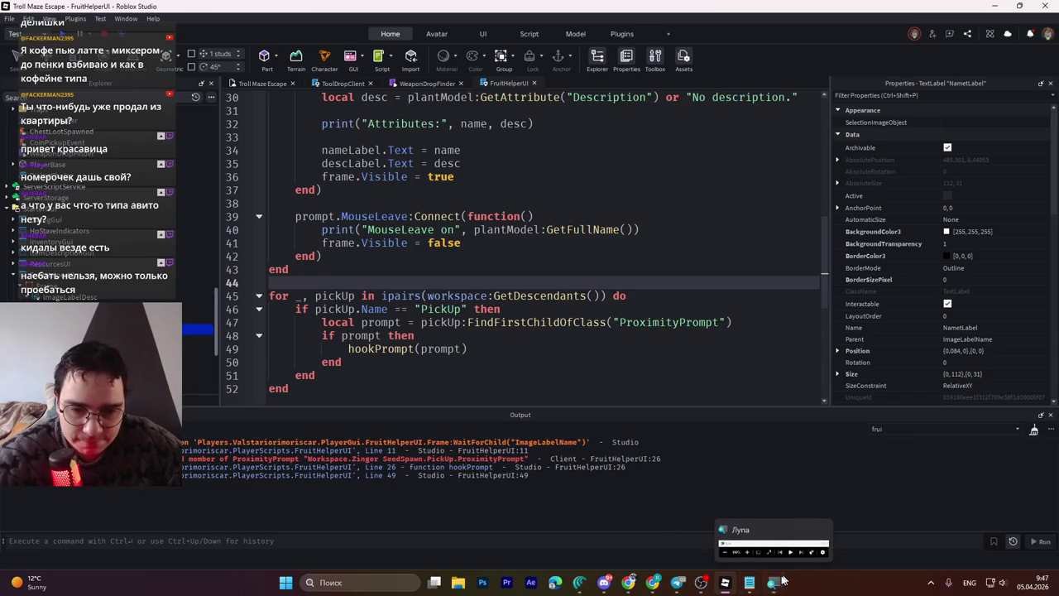
pyautogui.moveTo(641, 585)
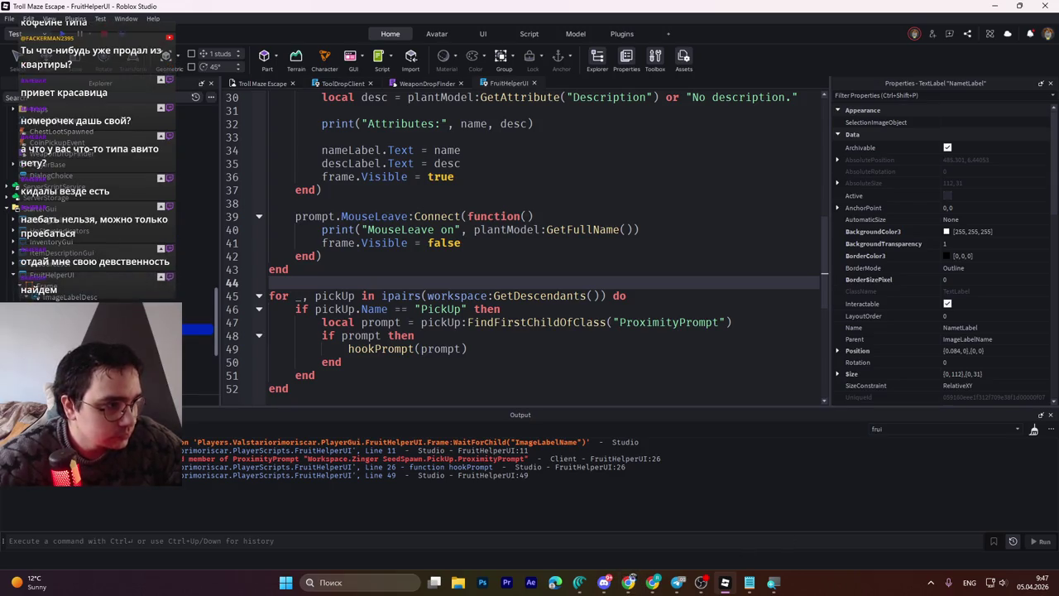
pyautogui.click(592, 259)
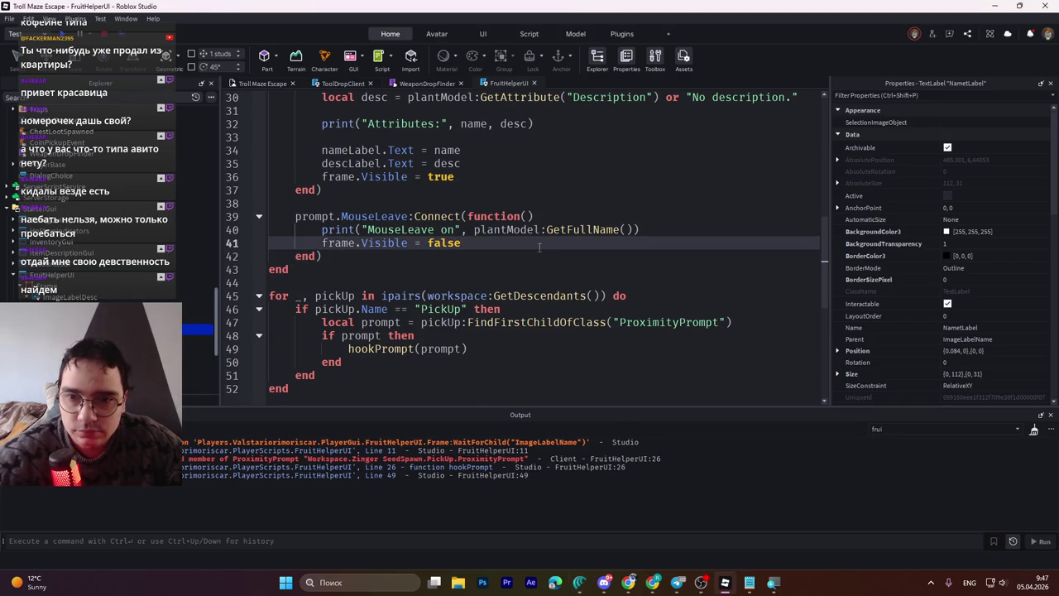
# Step: Overwrite FruitHelperUI with code hooking existing and newly added PickUp prompts, then Play
pyautogui.hotkey('ctrl', 'a')
pyautogui.hotkey('ctrl', 'v')
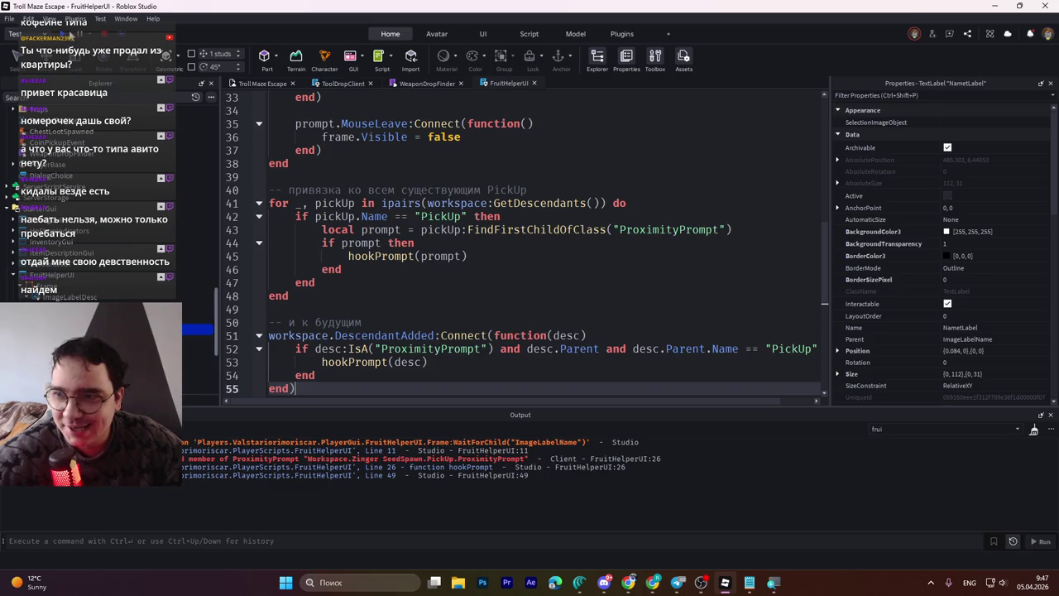
pyautogui.press('F5')
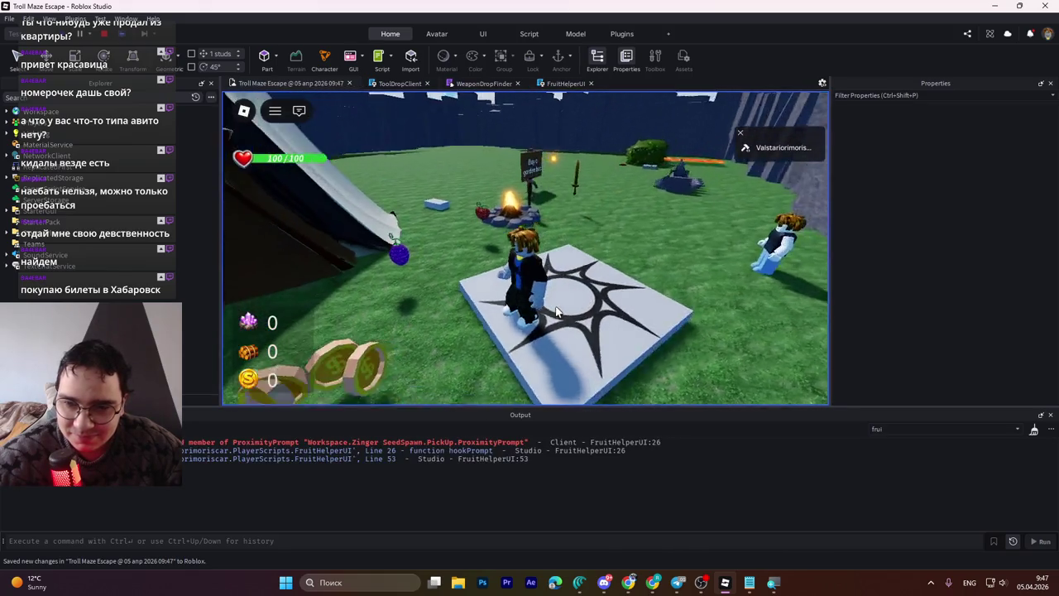
# Step: Walk up to the fruit plant's Take prompt, select the Output errors, and stop the playtest
pyautogui.press('w')
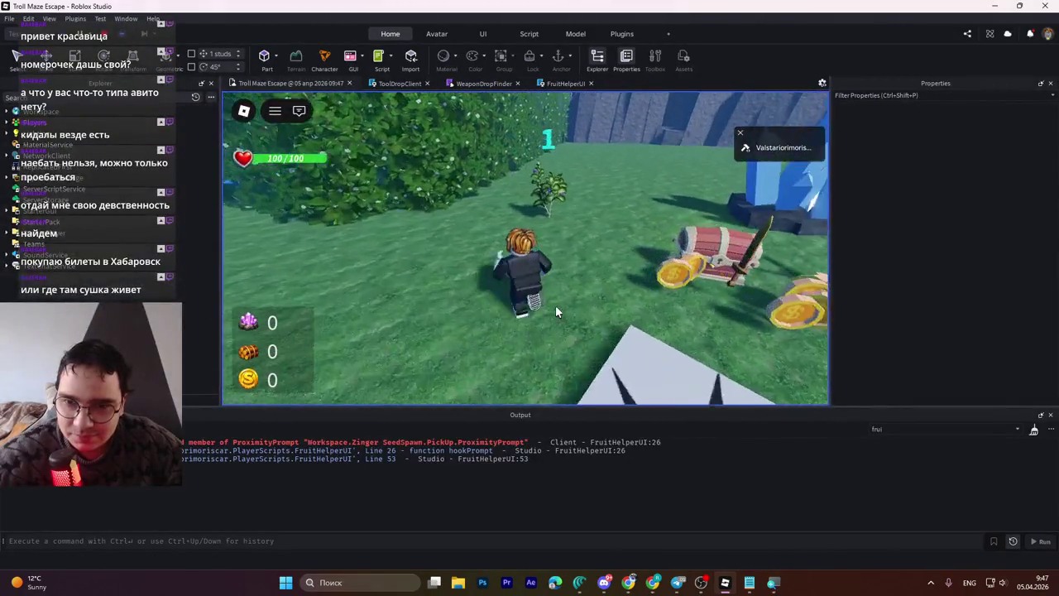
pyautogui.press('w')
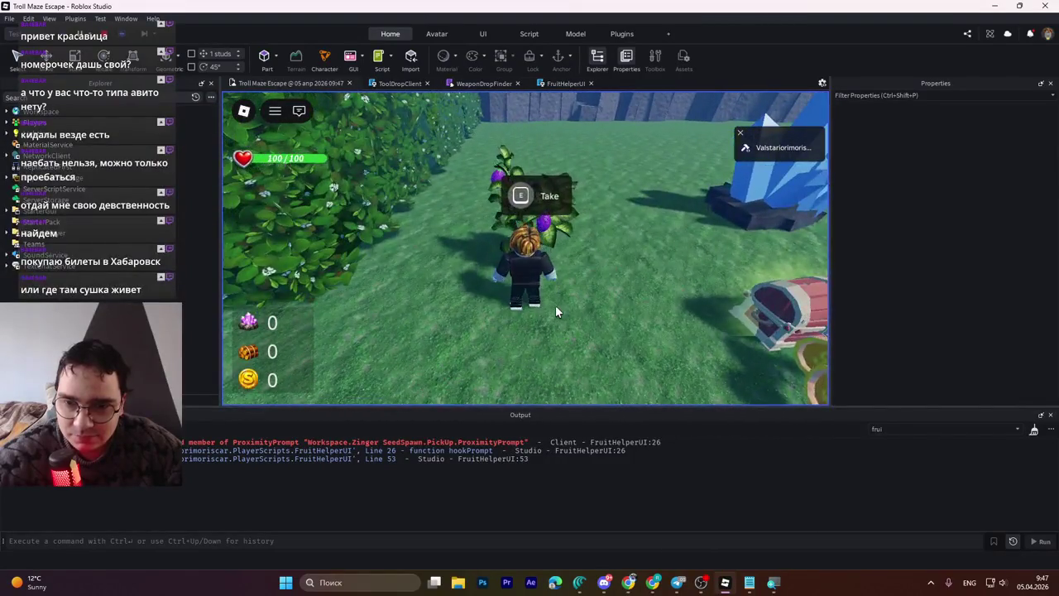
pyautogui.press('w')
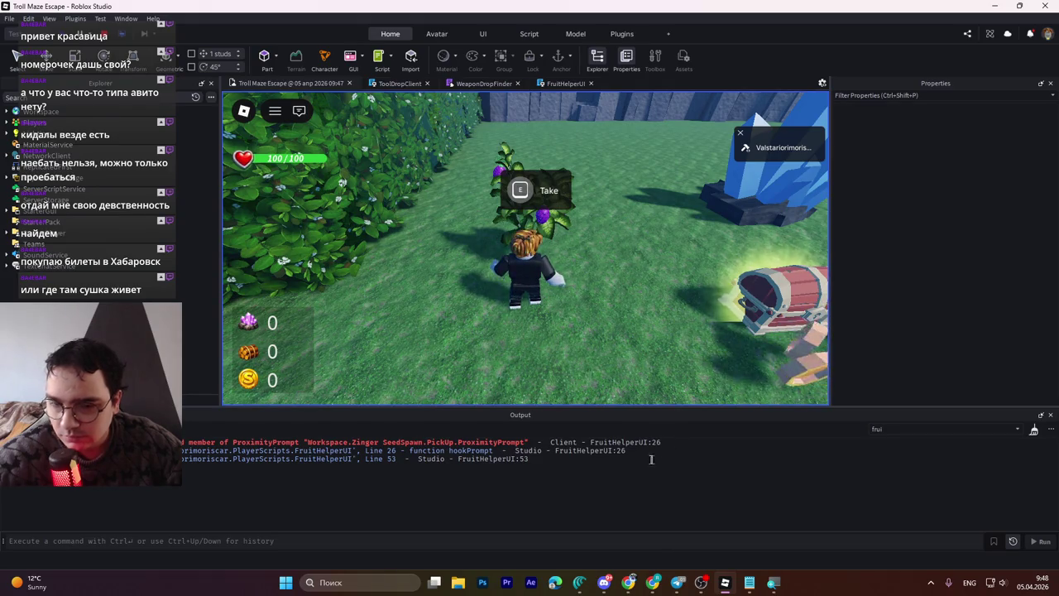
pyautogui.moveTo(576, 464); pyautogui.dragTo(496, 418)
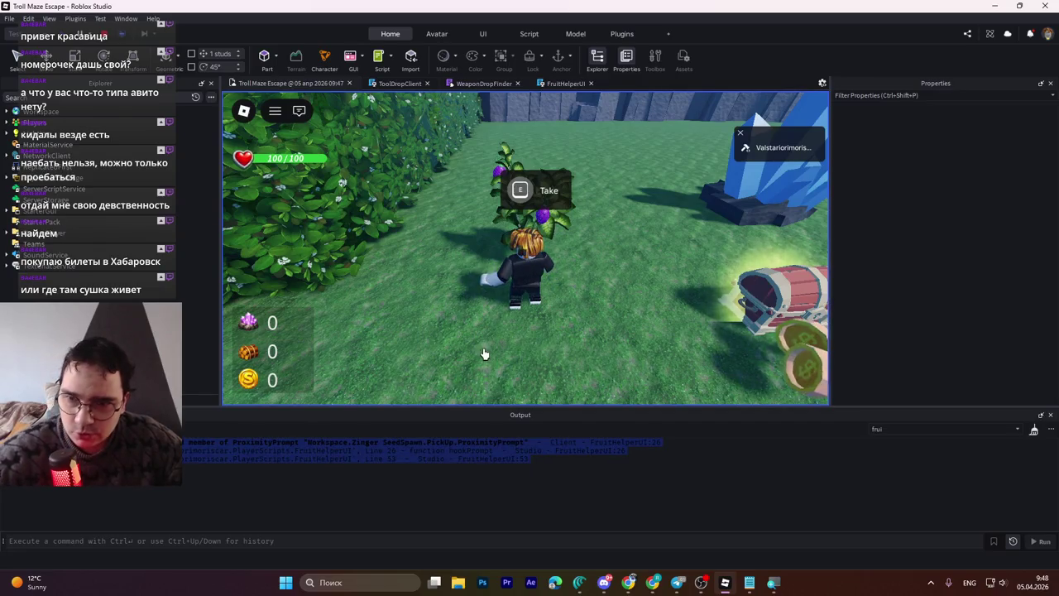
pyautogui.click(107, 33)
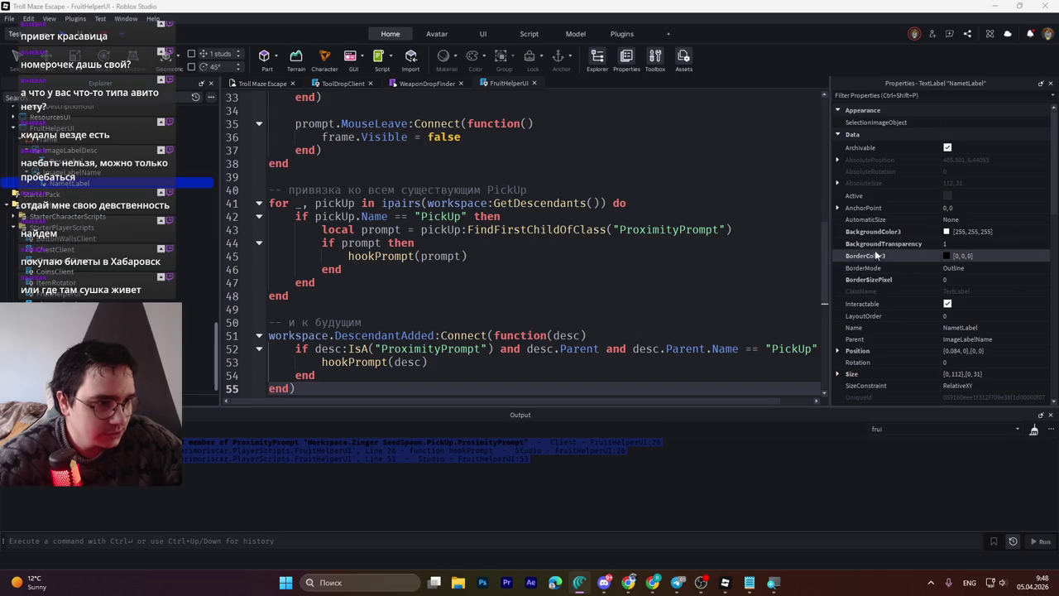
# Step: Select Workspace > Zinger SeedSpawn and inspect its Name (Zinger Fruit) and Description attributes
pyautogui.moveTo(875, 250)
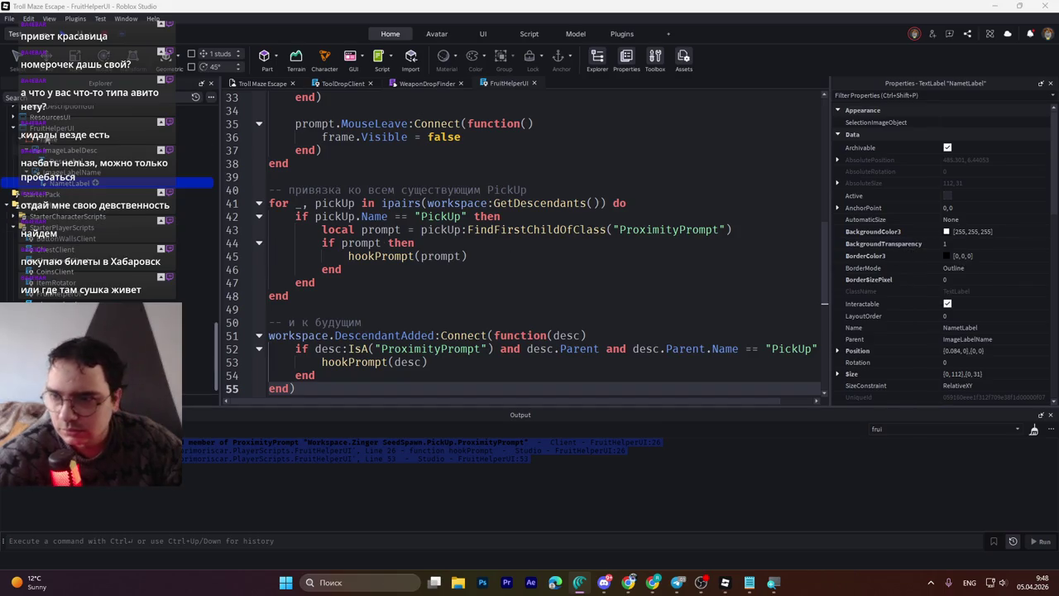
pyautogui.click(50, 130)
pyautogui.scroll(3, 48, 182)
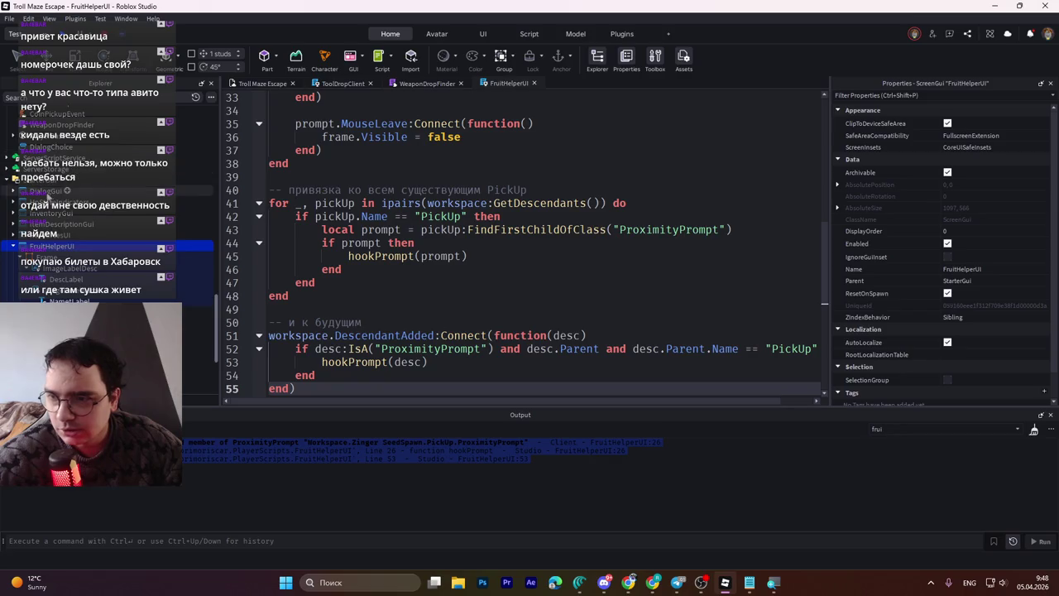
pyautogui.scroll(3, 49, 187)
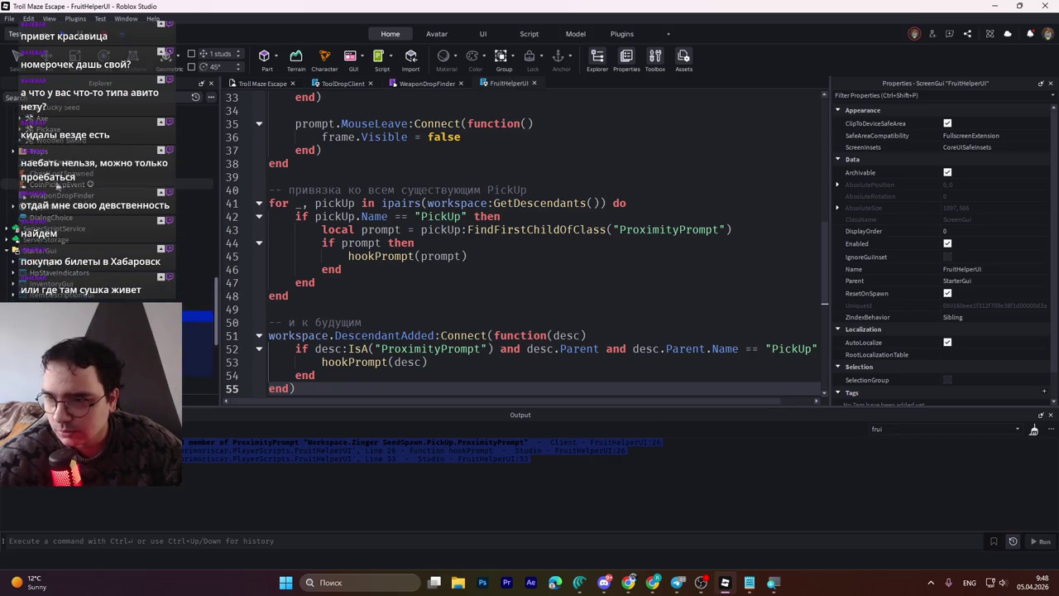
pyautogui.scroll(10, 59, 187)
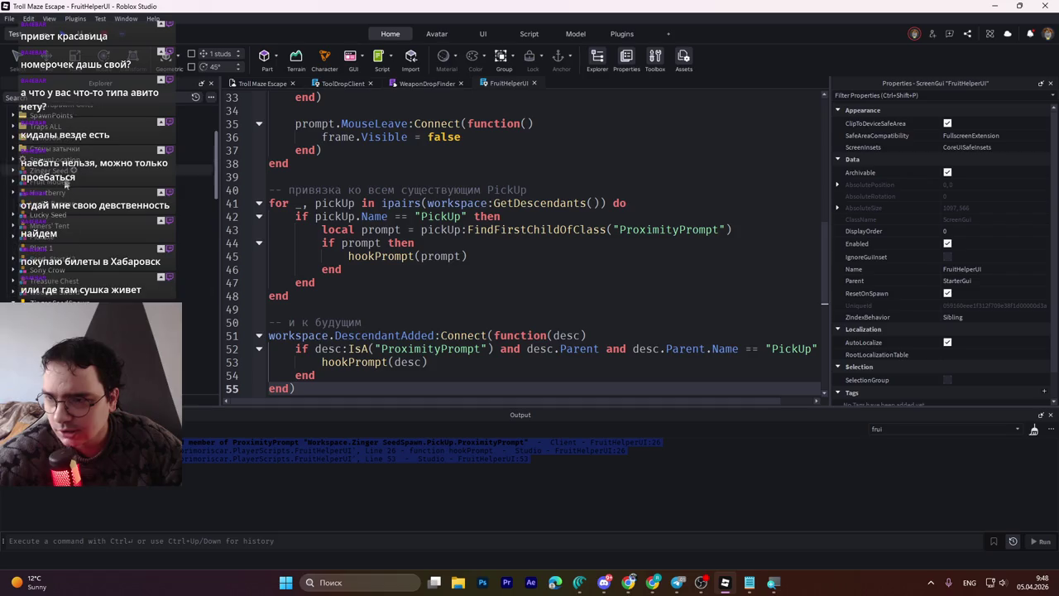
pyautogui.scroll(-1, 62, 248)
pyautogui.click(58, 279)
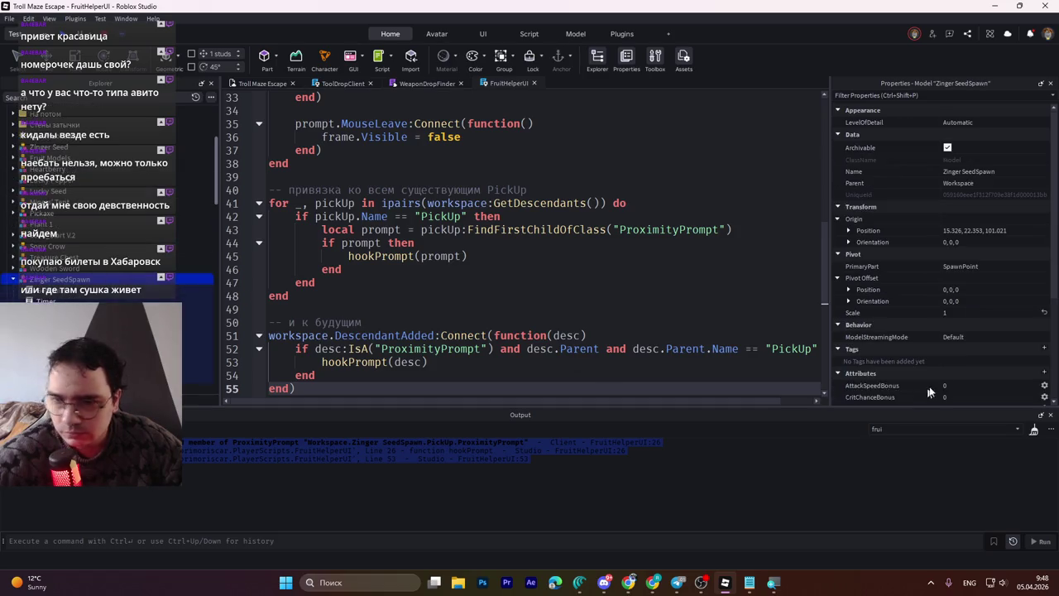
pyautogui.scroll(-5, 891, 322)
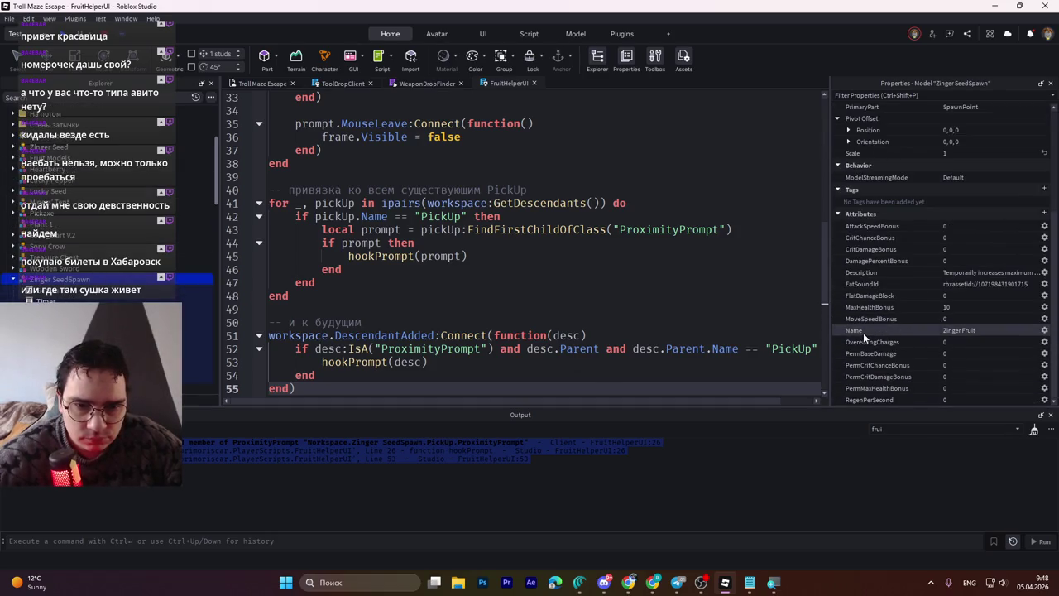
pyautogui.click(862, 333)
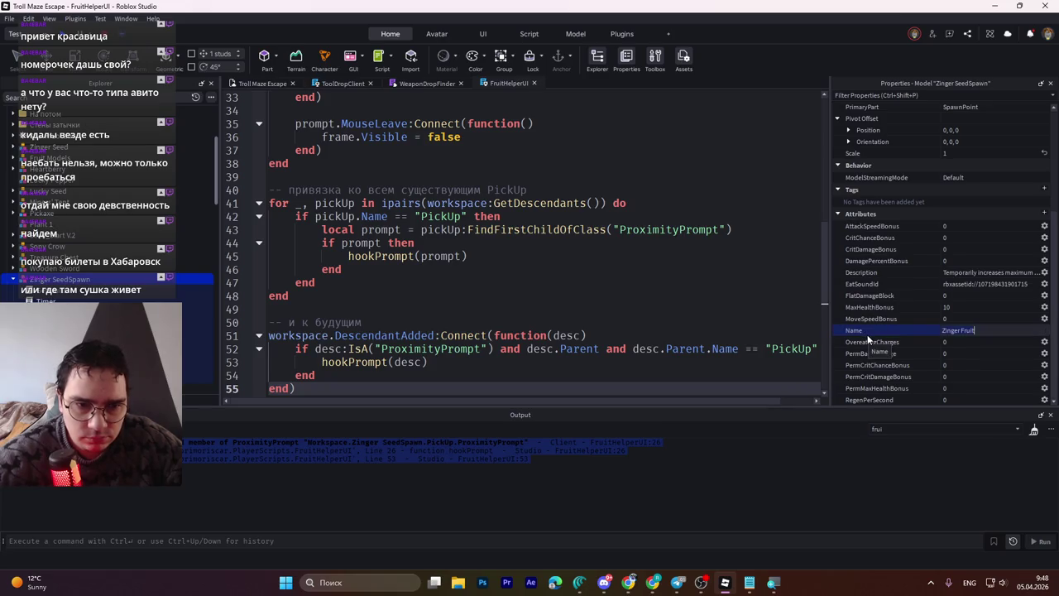
pyautogui.click(868, 276)
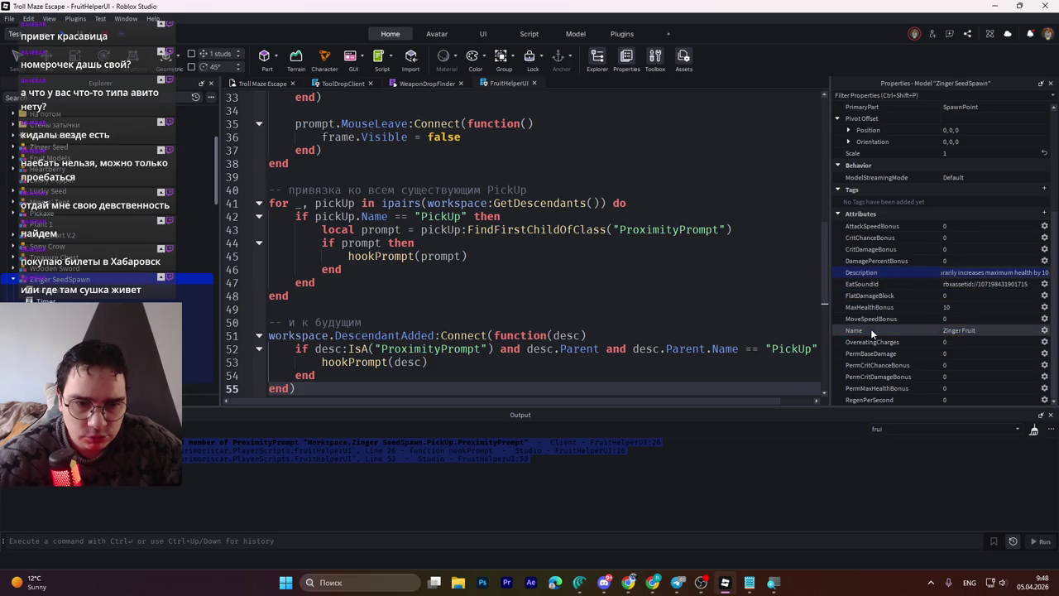
pyautogui.hotkey('alt', 'Tab')
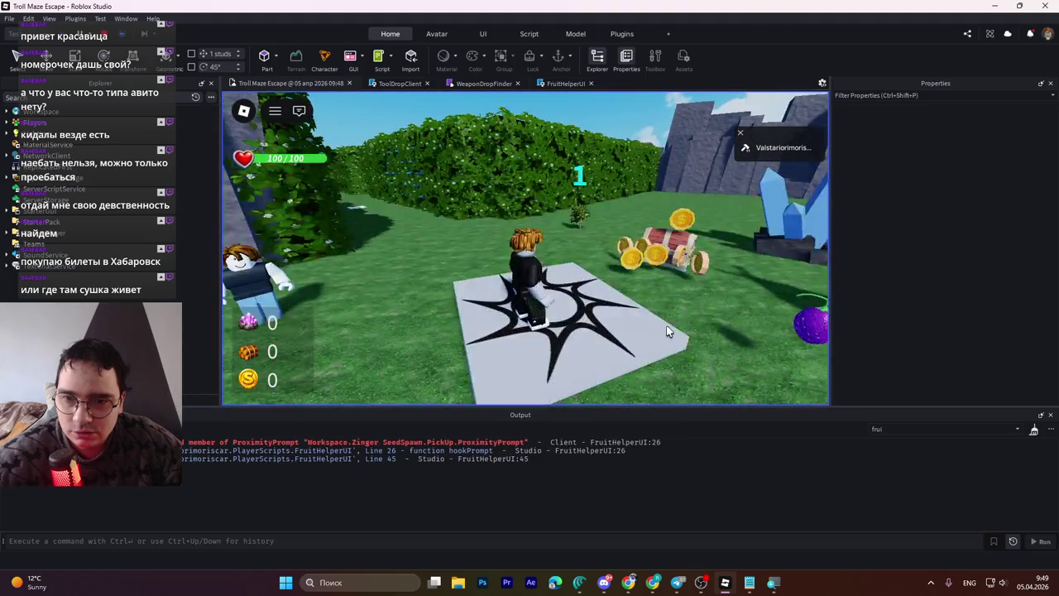
# Step: Walk to the Zinger plant, take the fruit, and stop the playtest
pyautogui.press('w')
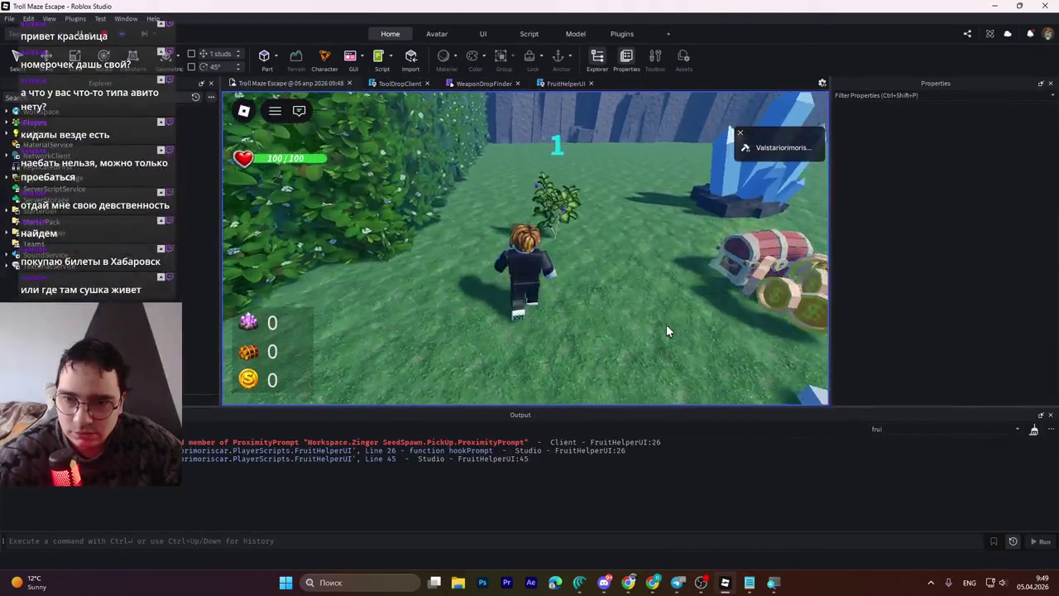
pyautogui.press('w')
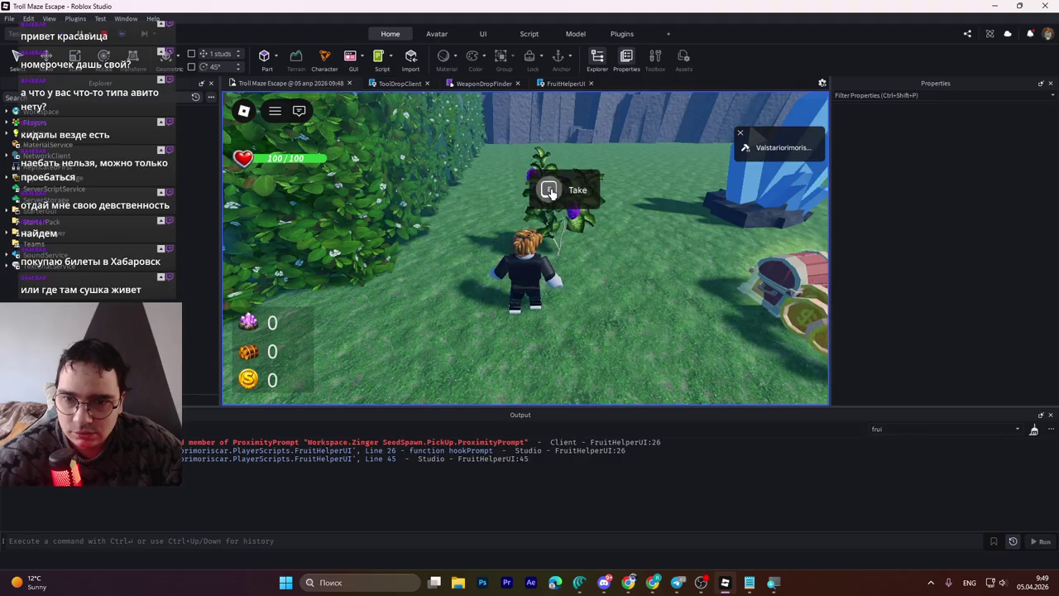
pyautogui.click(564, 196)
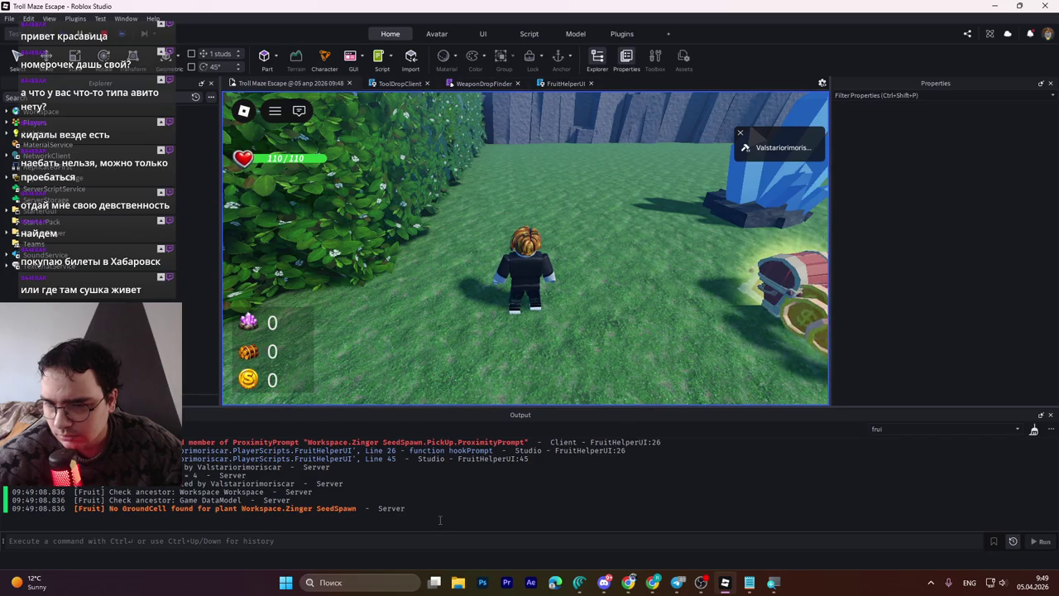
pyautogui.click(107, 35)
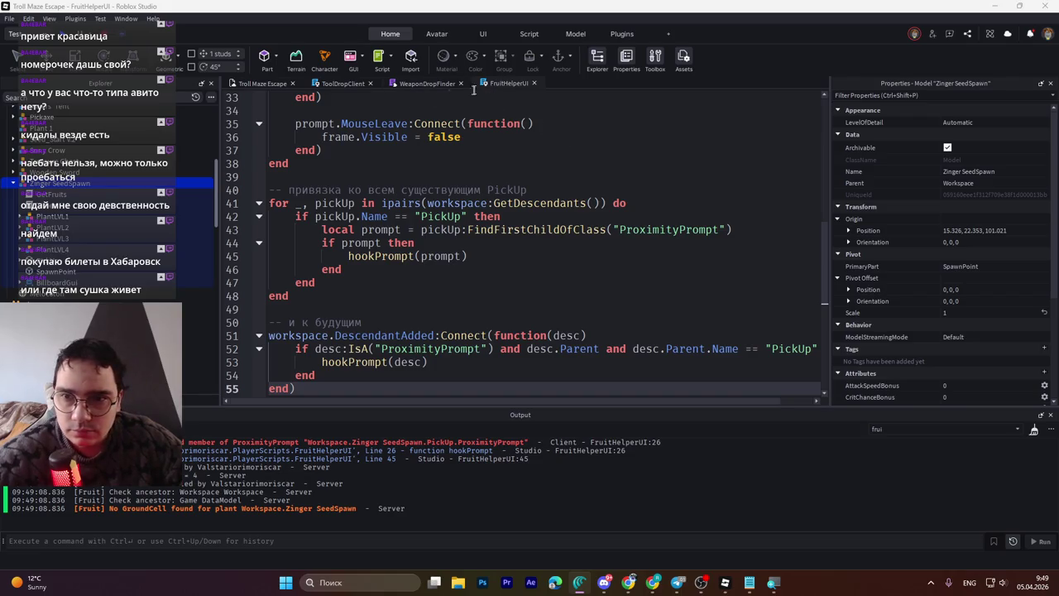
# Step: Undo FruitHelperUI back to the PromptShown/PromptHidden version, save to Roblox, and start a playtest
pyautogui.click(521, 253)
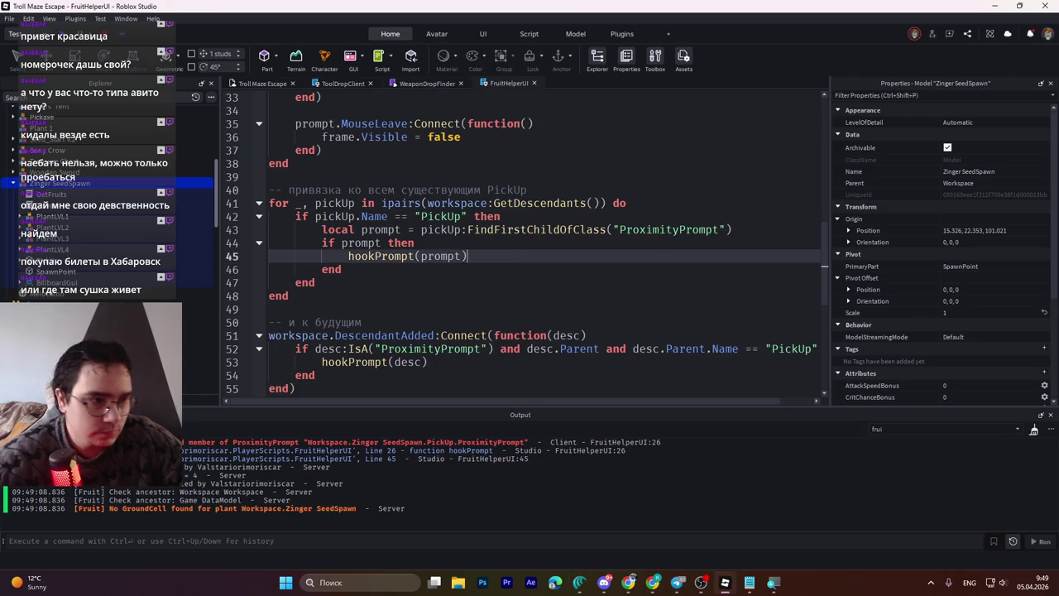
pyautogui.hotkey('ctrl', 'z')
pyautogui.hotkey('ctrl', 'z')
pyautogui.scroll(6, 616, 261)
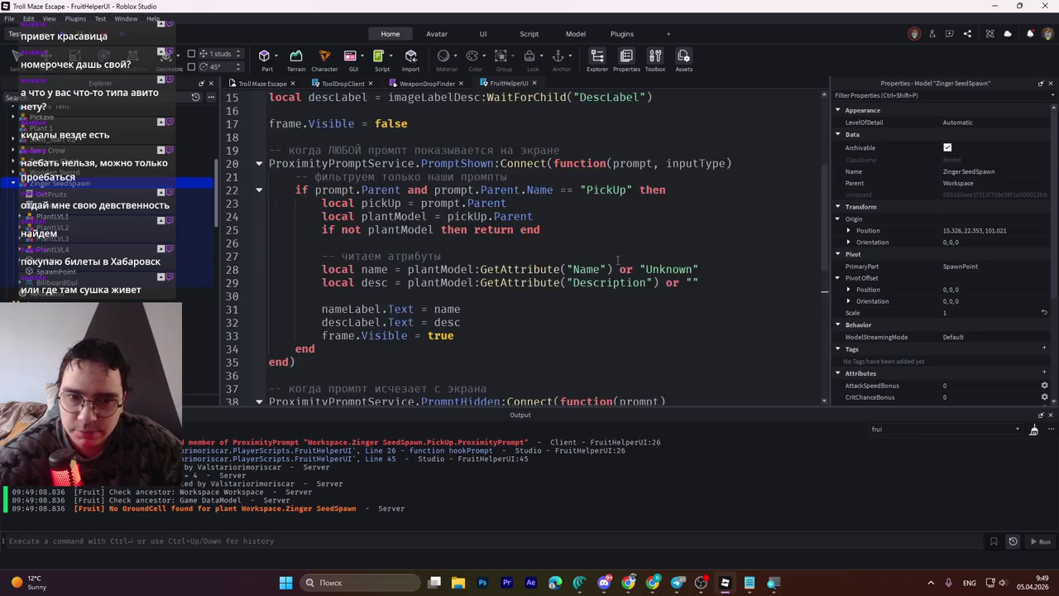
pyautogui.scroll(5, 617, 260)
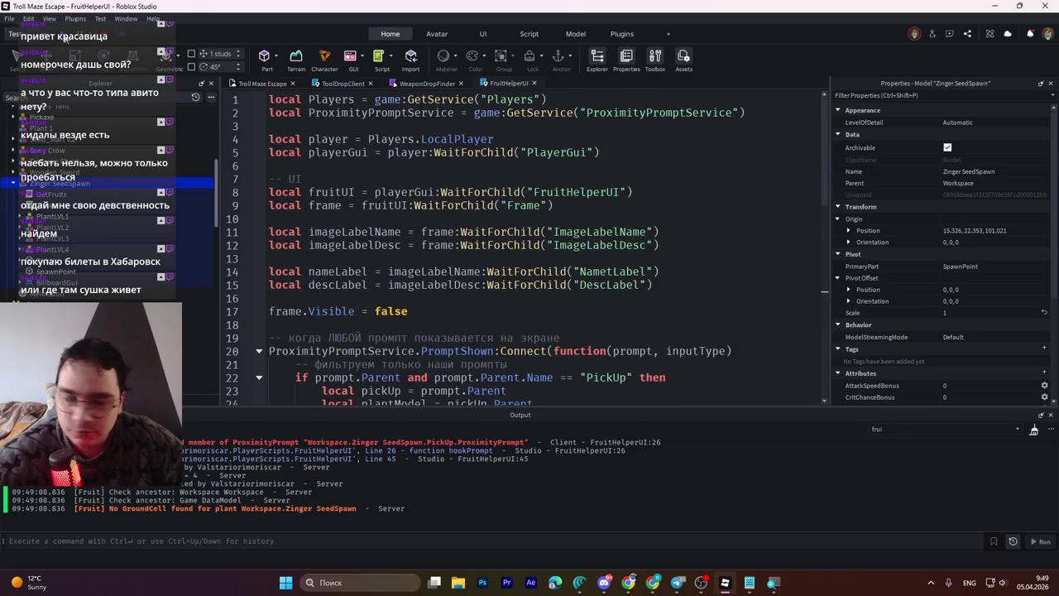
pyautogui.hotkey('ctrl', 's')
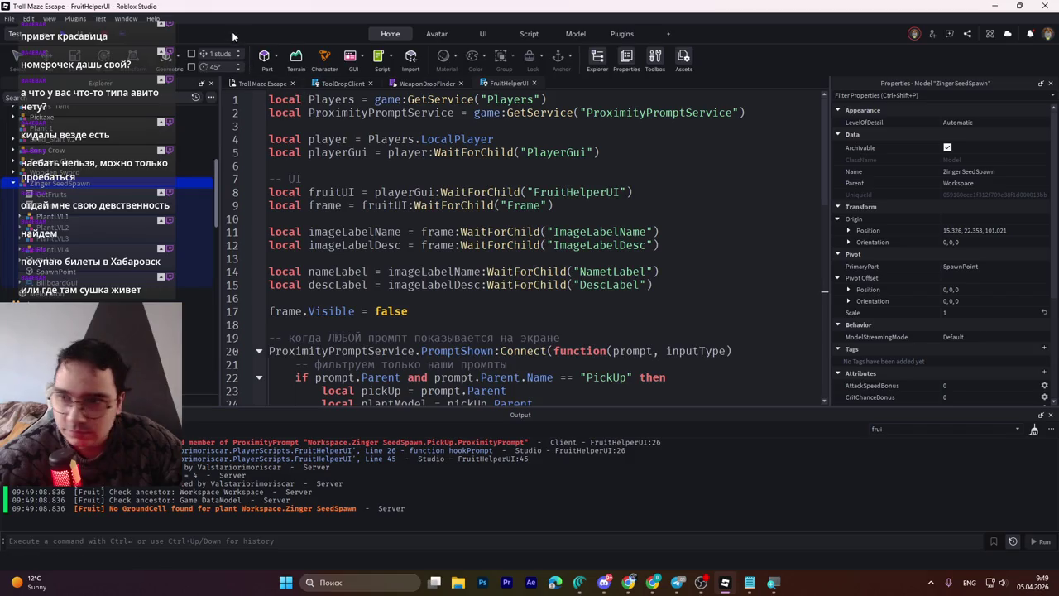
pyautogui.click(63, 36)
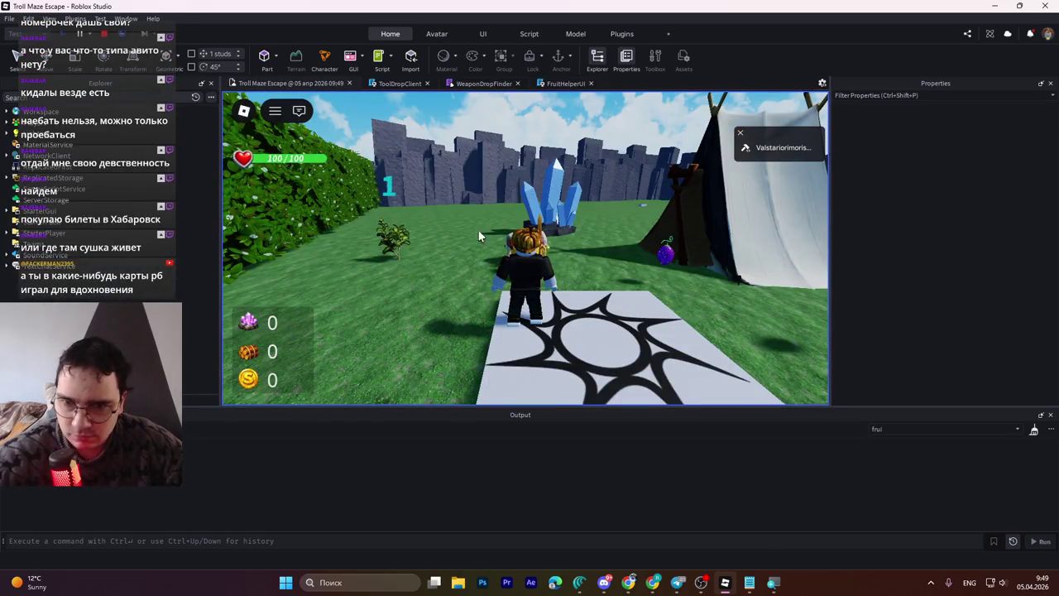
# Step: Walk up to the Zinger Fruit plant and check that its name and description panel appears
pyautogui.press('w')
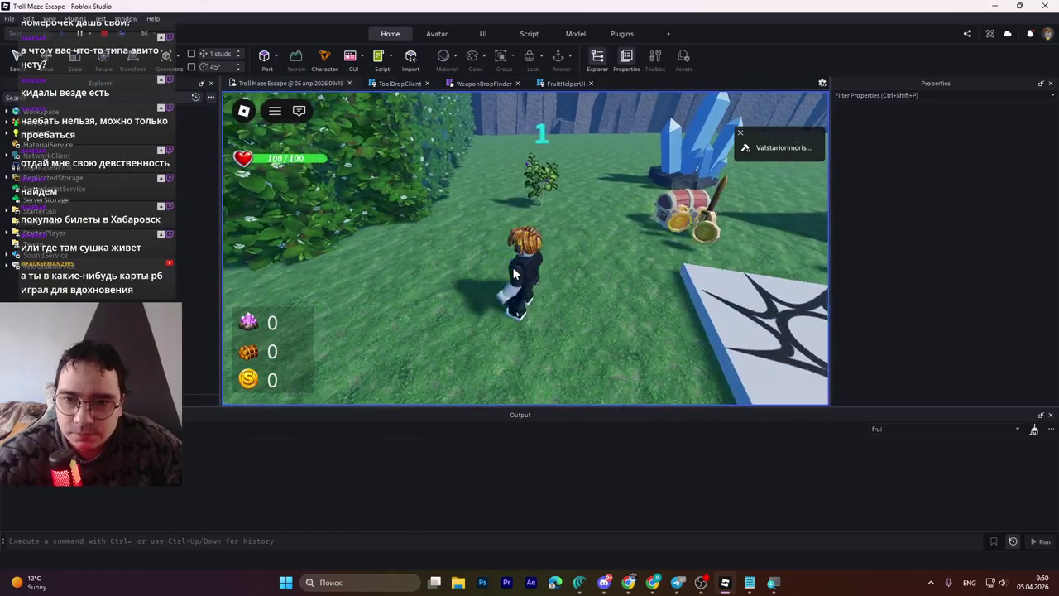
pyautogui.press('w')
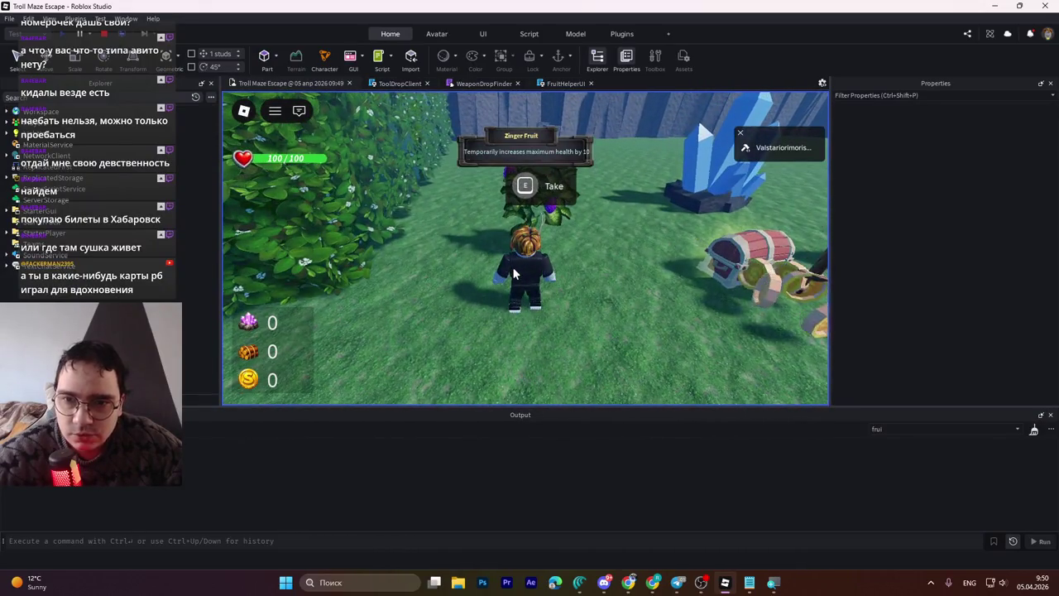
pyautogui.press('w')
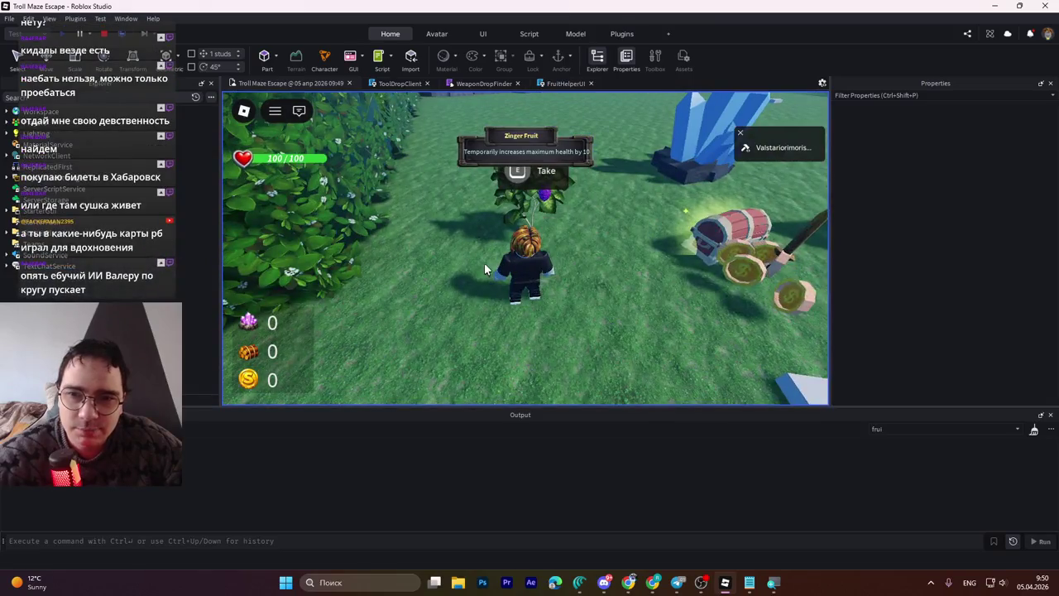
pyautogui.press('w')
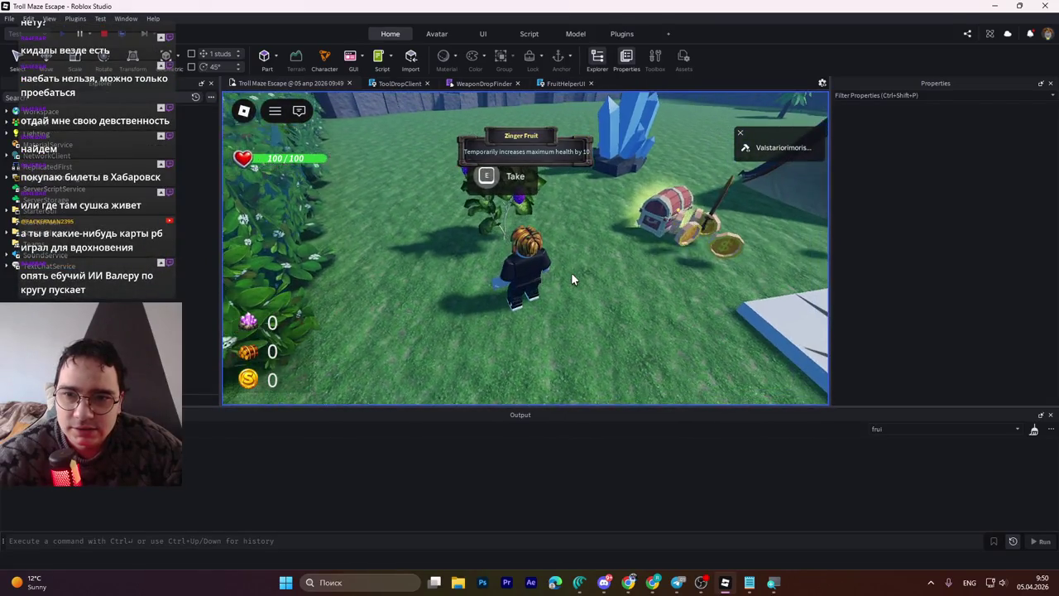
pyautogui.press('w')
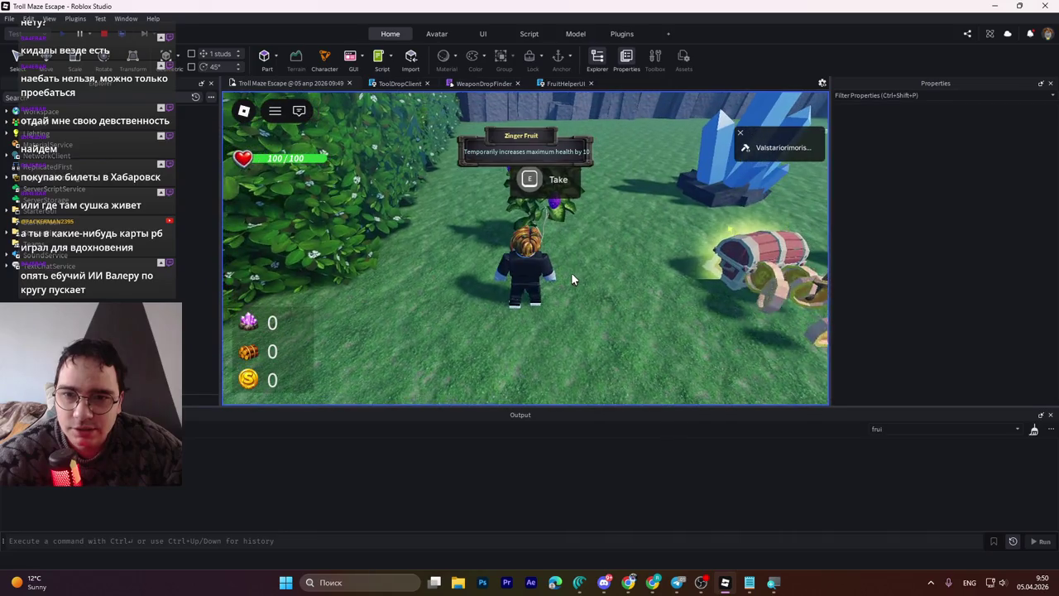
pyautogui.press('s')
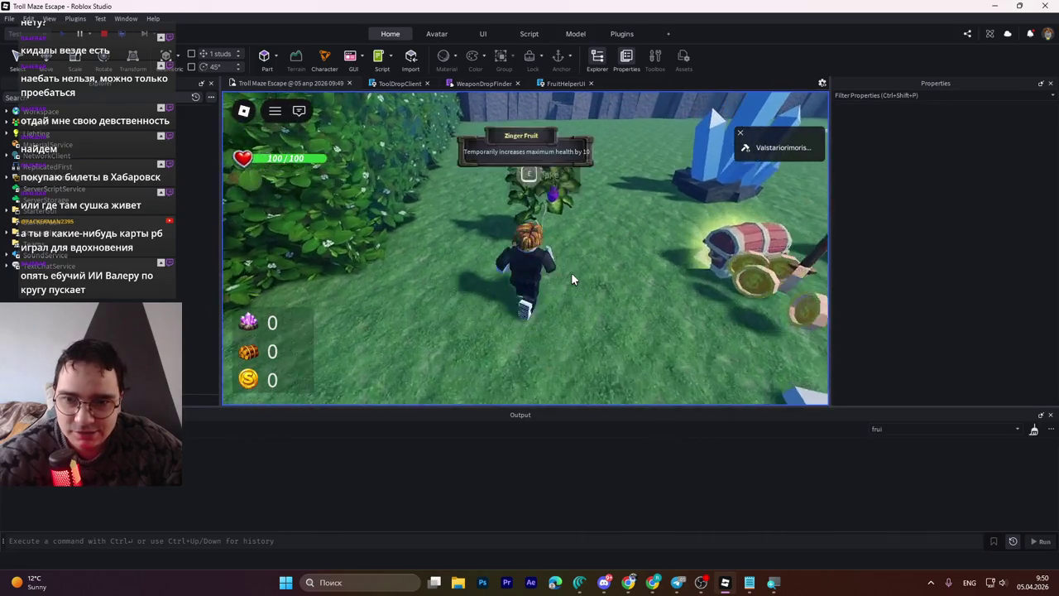
pyautogui.press('w')
pyautogui.press('s')
pyautogui.press('w')
# Step: Wander off toward the campfire, come back, and collect the Zinger Fruit with E
pyautogui.press('w')
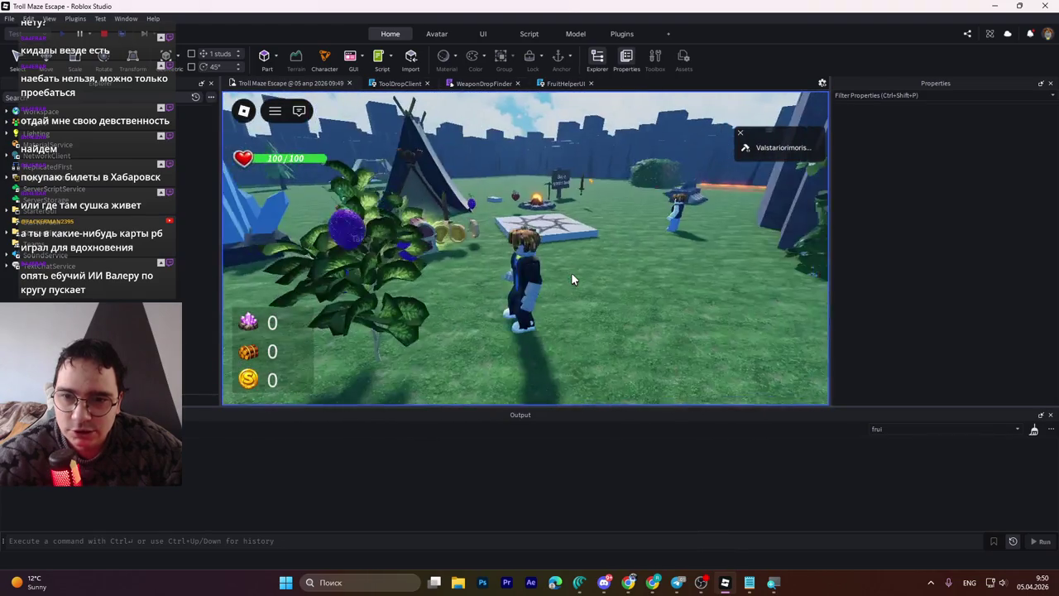
pyautogui.press('a')
pyautogui.press('w')
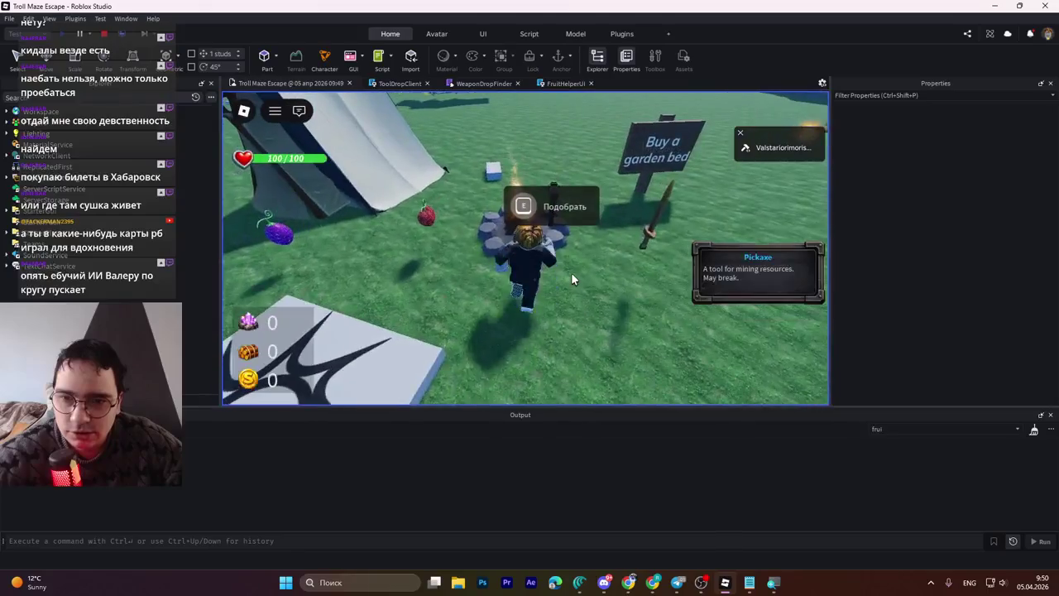
pyautogui.press('w')
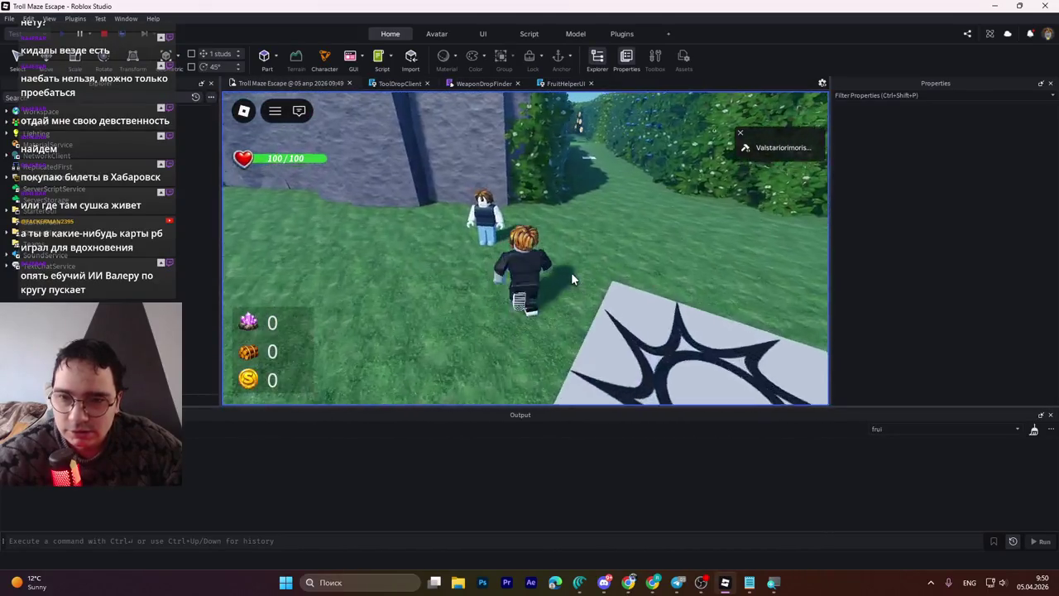
pyautogui.press('w')
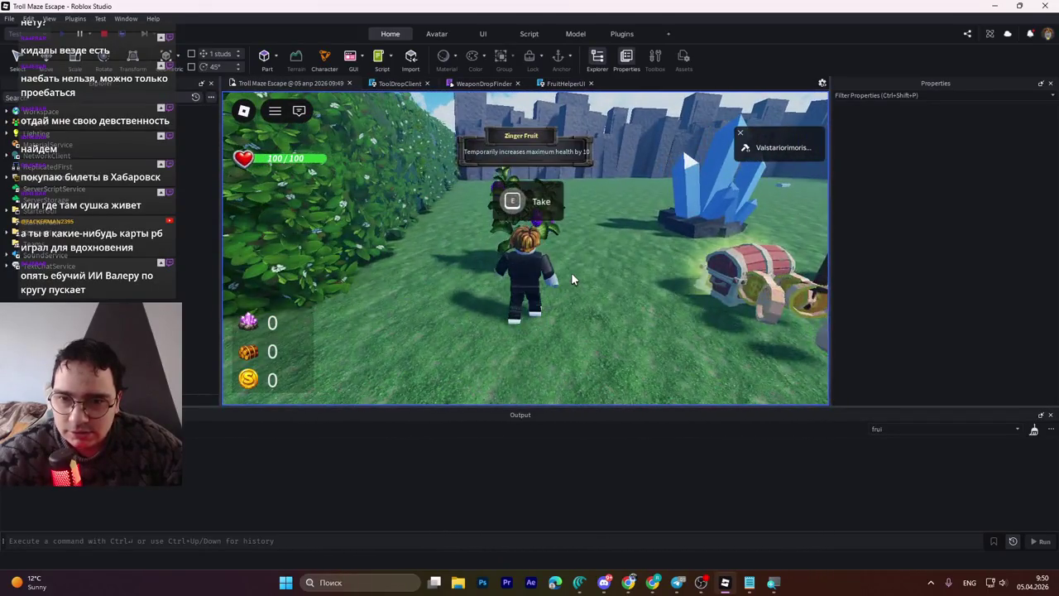
pyautogui.press('e')
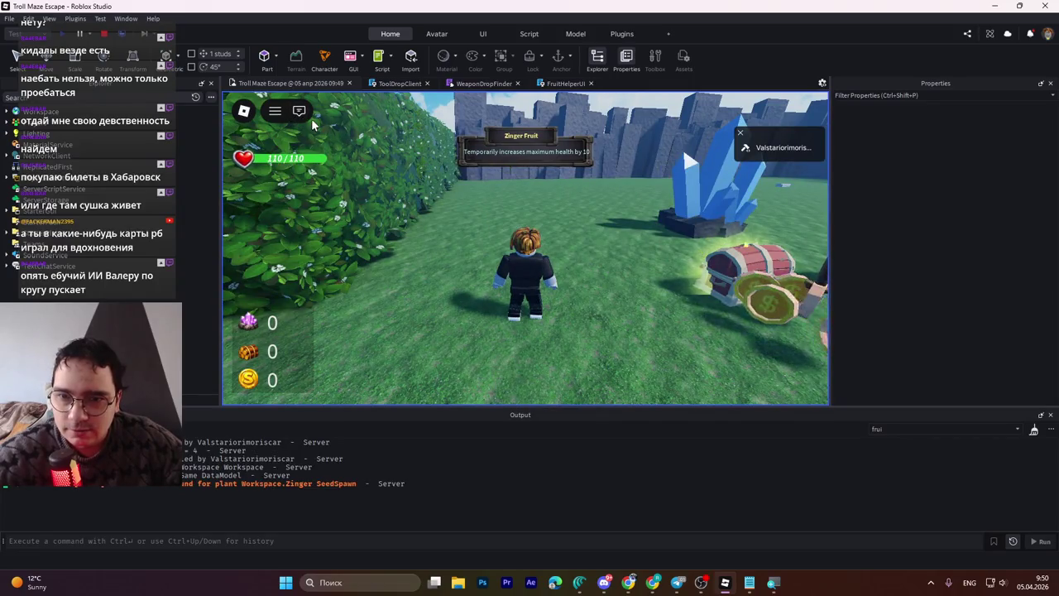
pyautogui.press('w')
pyautogui.press('w')
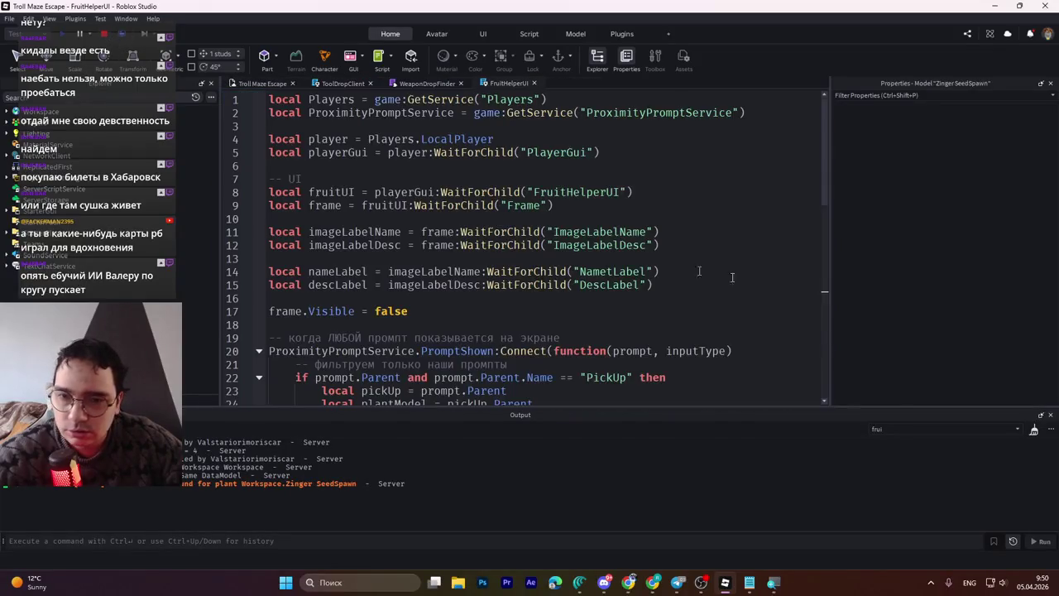
# Step: Stop the playtest with Shift+F5 and bring Studio back to the FruitHelperUI script
pyautogui.hotkey('shift', 'F5')
pyautogui.hotkey('alt', 'Tab')
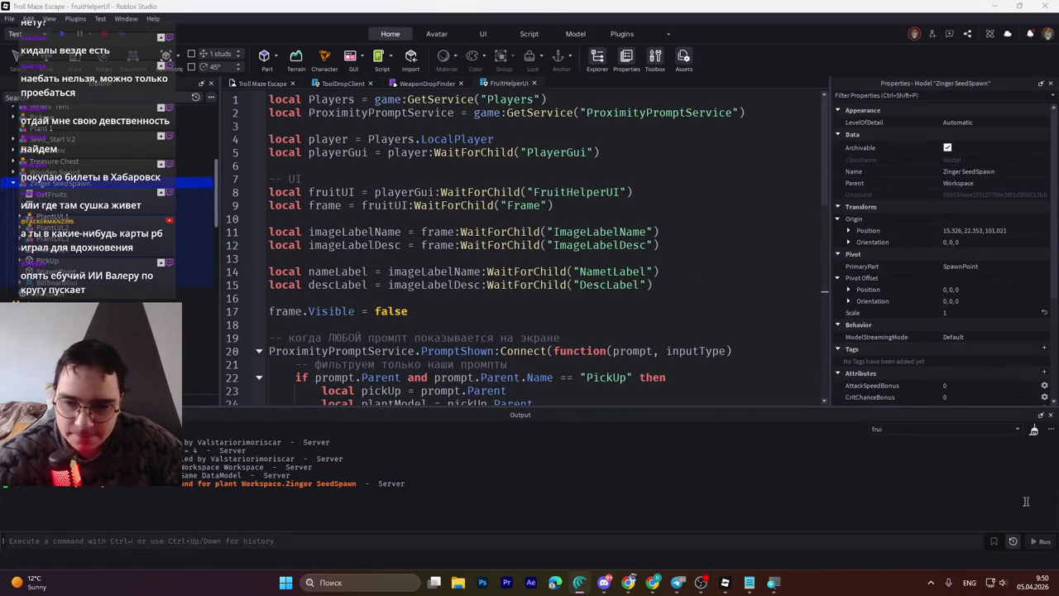
pyautogui.click(664, 539)
pyautogui.moveTo(585, 586)
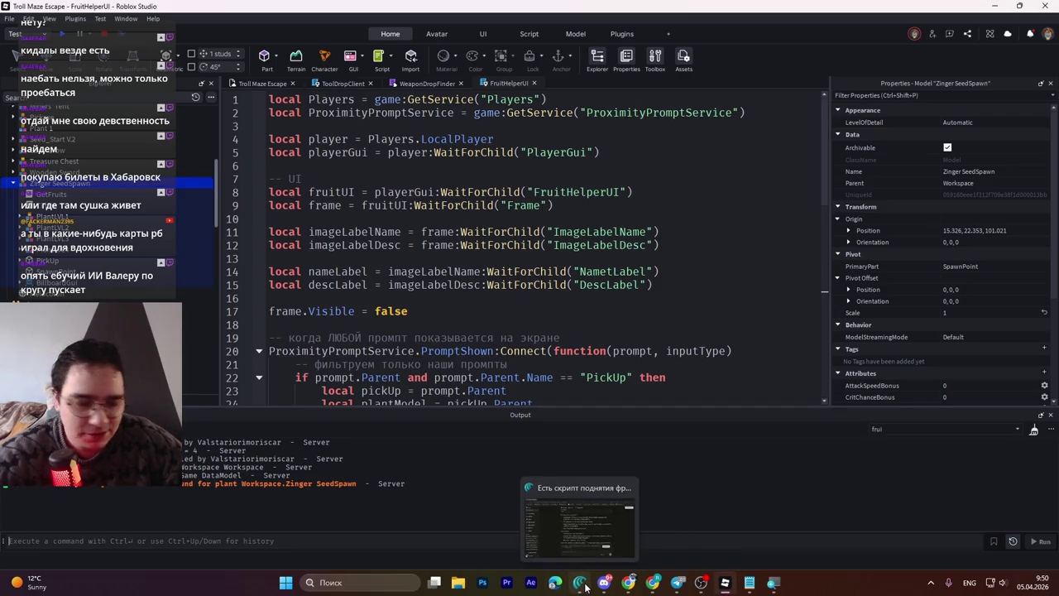
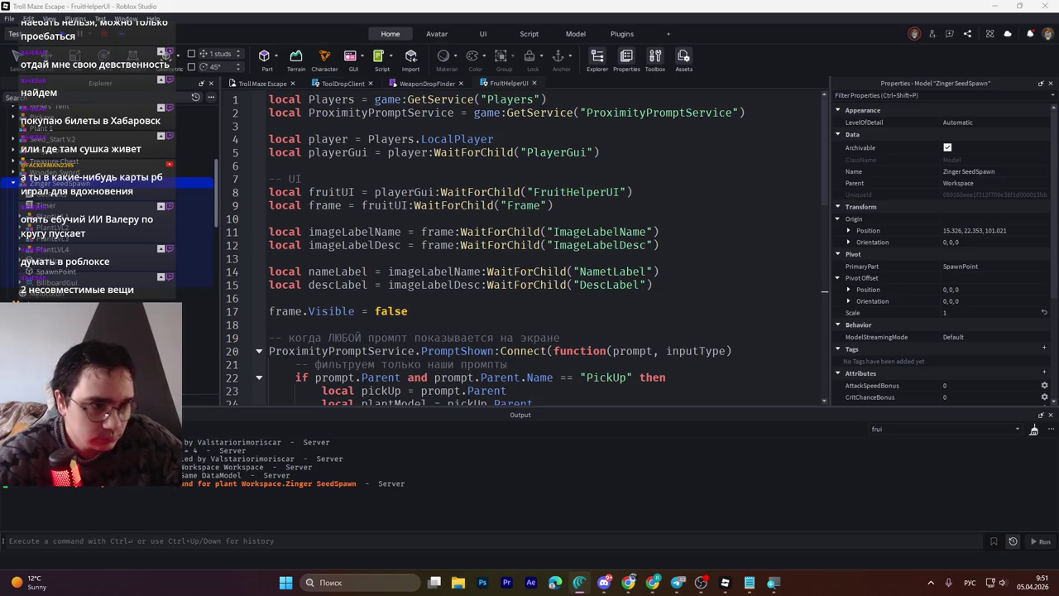
# Step: Playtest the game, walk to the Zinger Fruit plant and take it, then stop the test
pyautogui.click(578, 589)
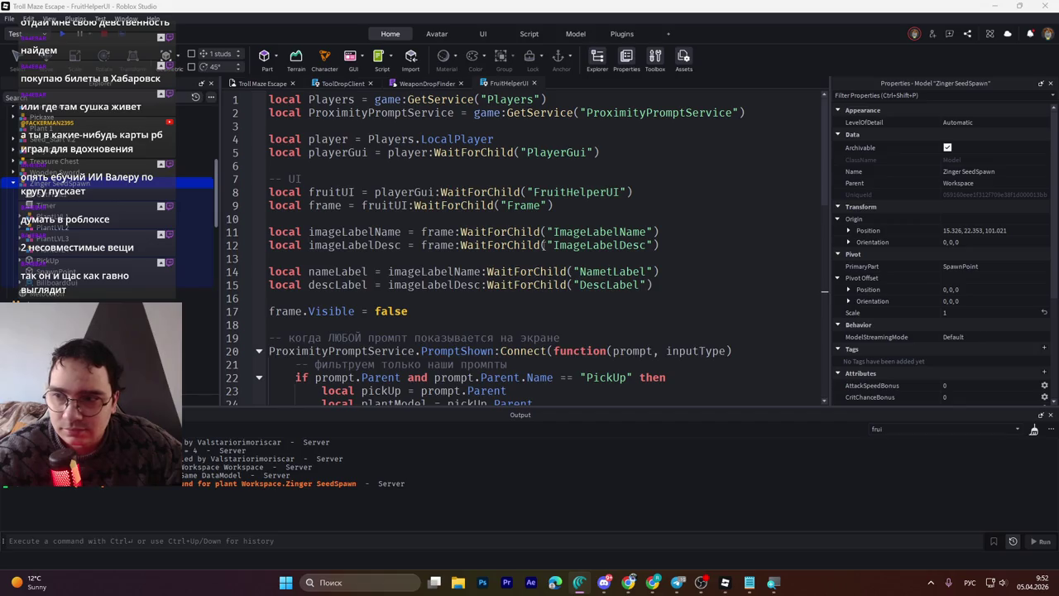
pyautogui.click(544, 245)
pyautogui.hotkey('ctrl', 'End')
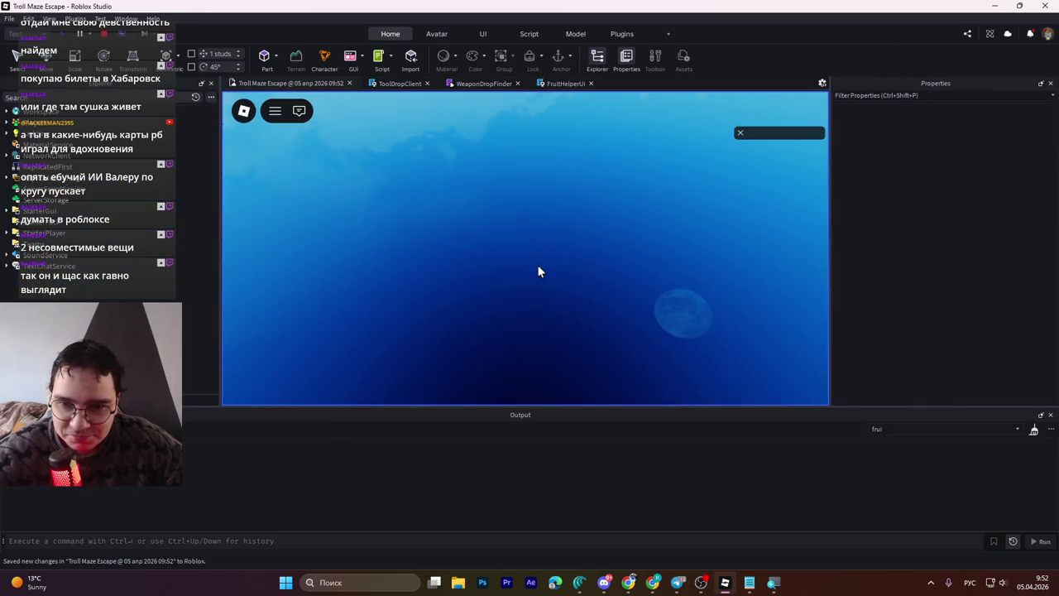
pyautogui.press('w')
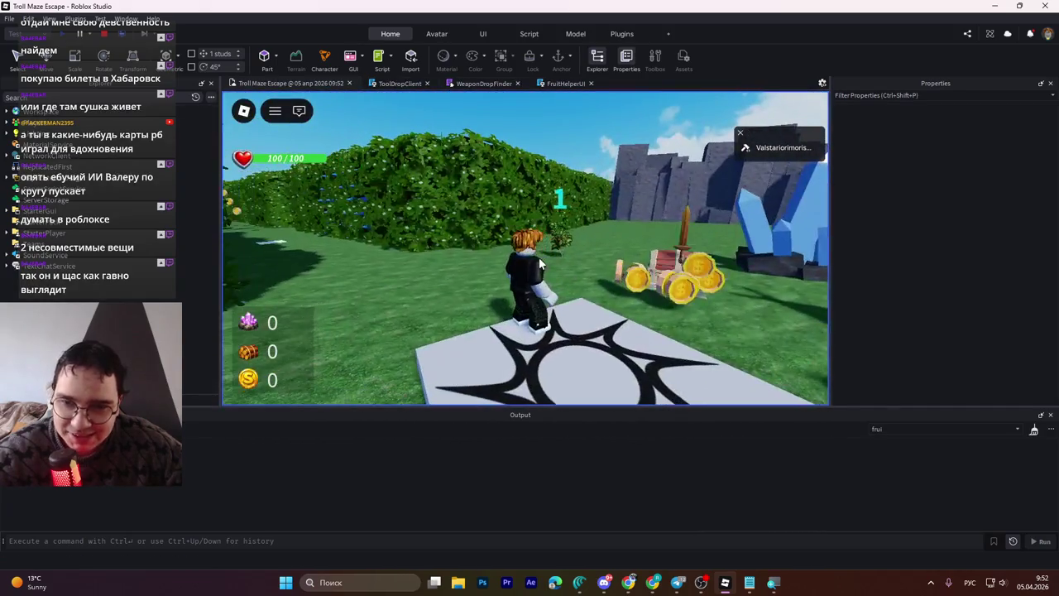
pyautogui.press('w')
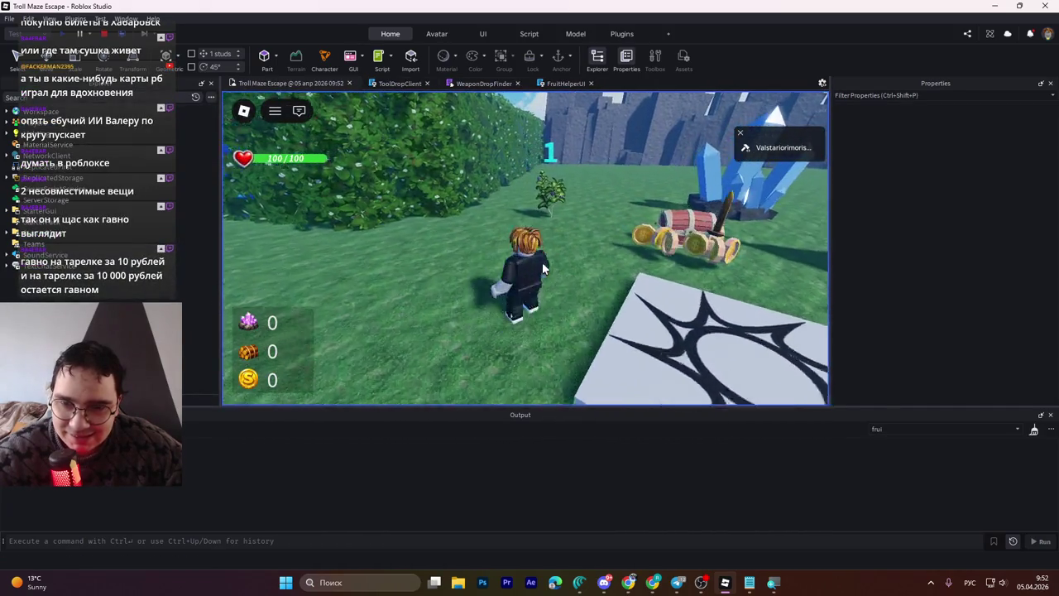
pyautogui.press('w')
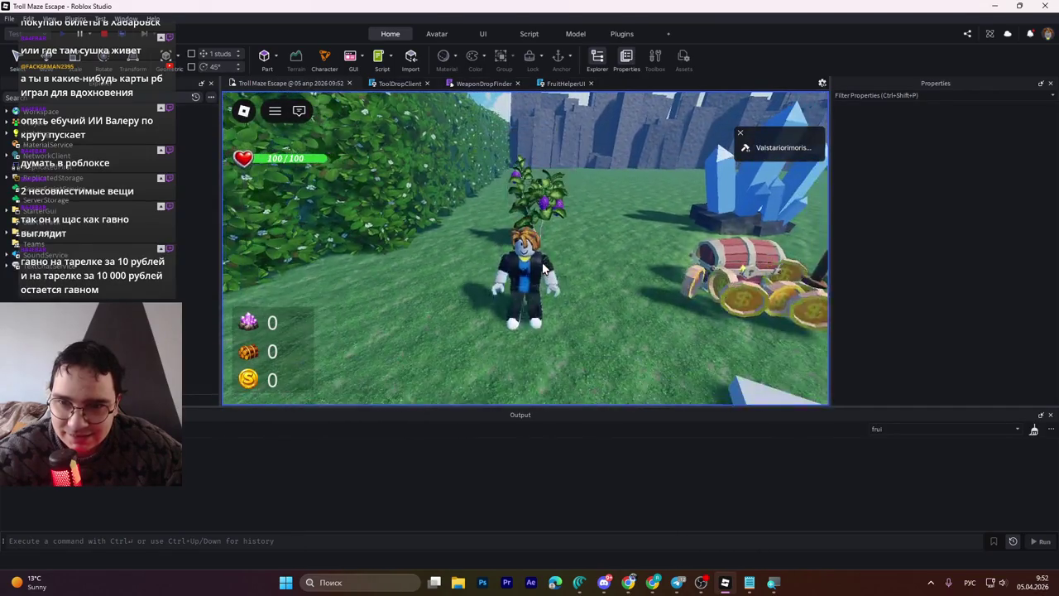
pyautogui.press('e')
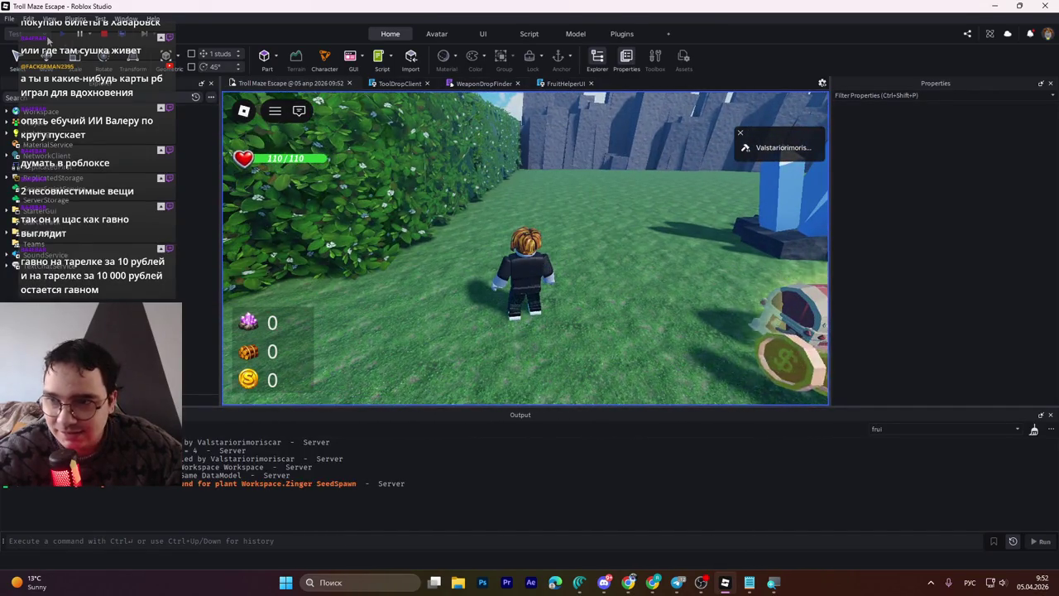
pyautogui.click(105, 35)
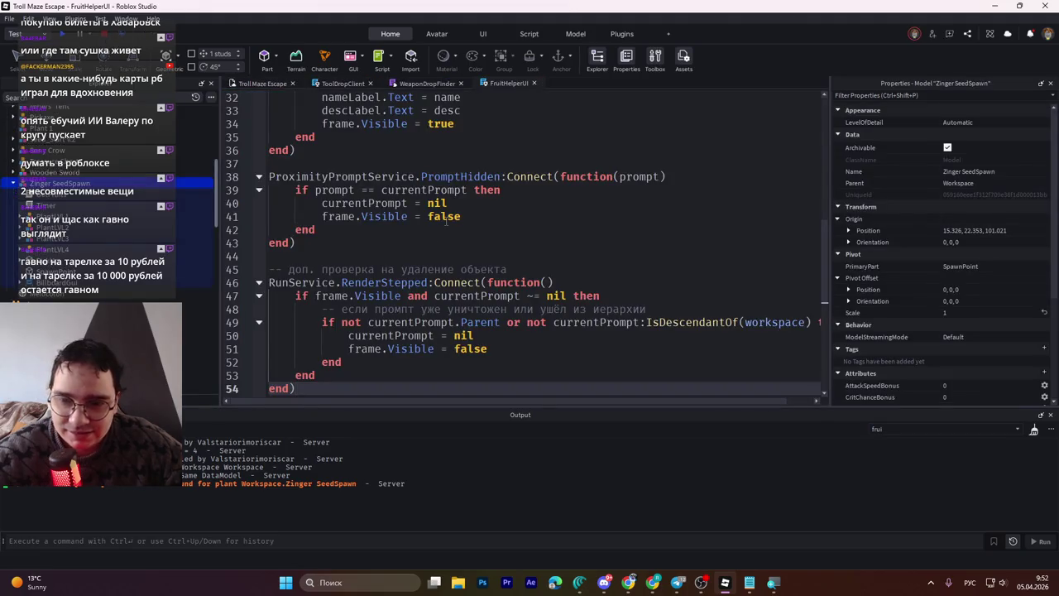
# Step: Rework FruitHelperUI's RenderStepped check into a task.spawn while-loop with task.wait(0.1)
pyautogui.scroll(10, 529, 249)
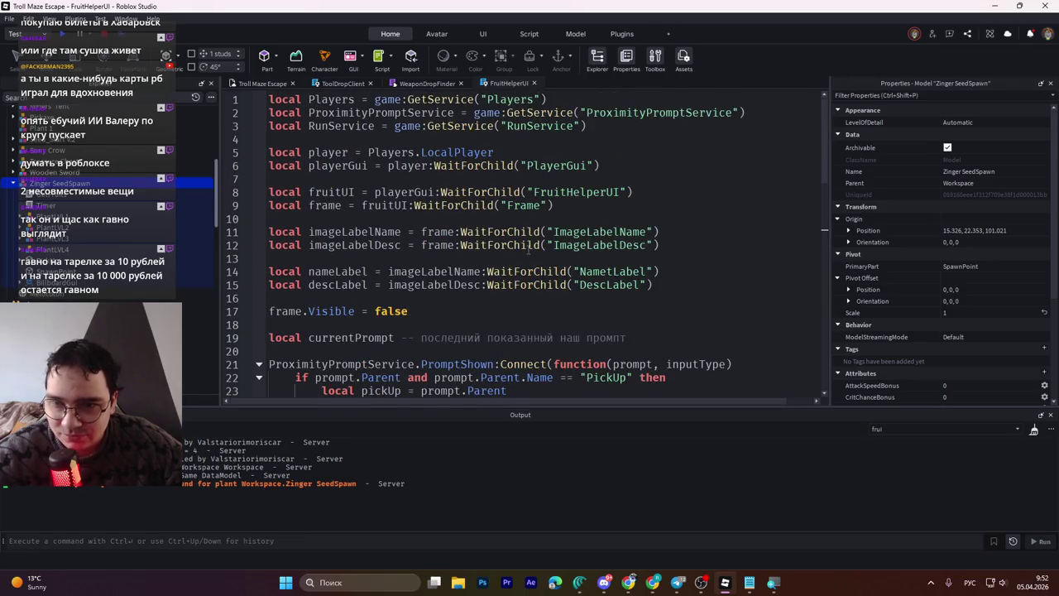
pyautogui.scroll(-2, 528, 249)
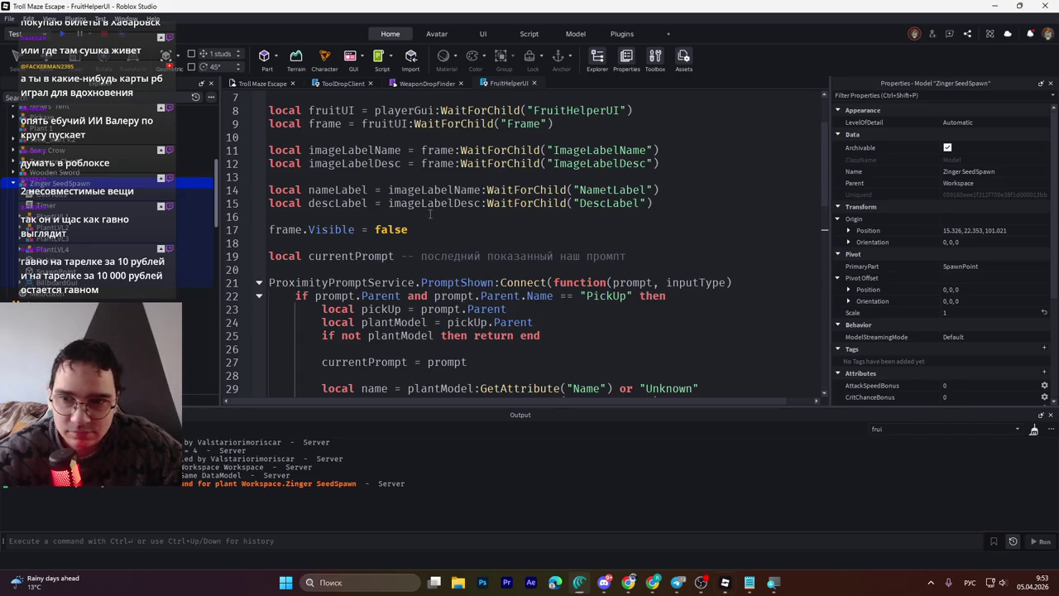
pyautogui.scroll(-9, 463, 240)
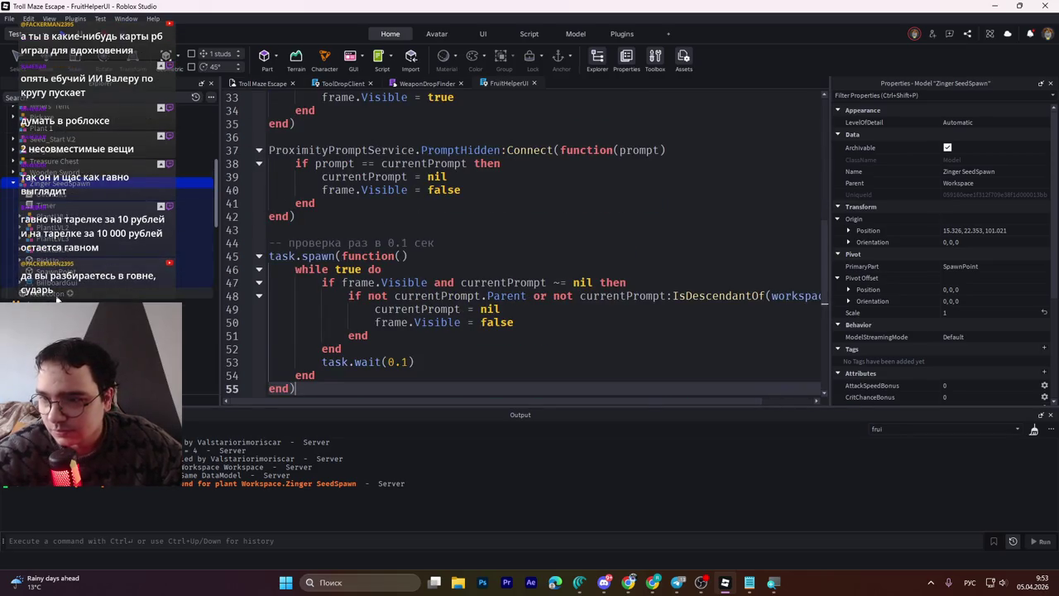
pyautogui.scroll(-3, 58, 273)
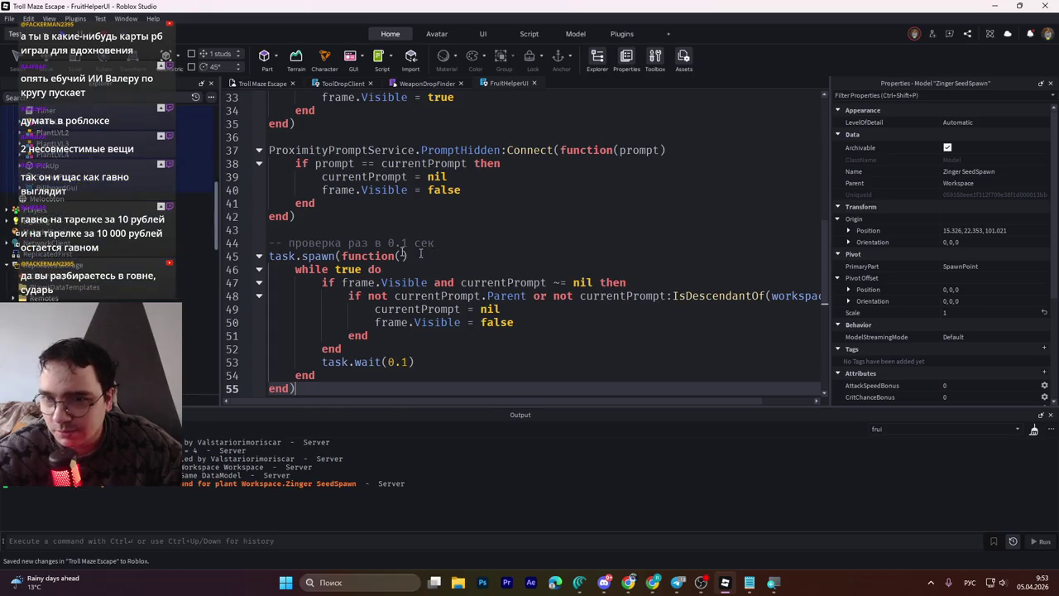
pyautogui.scroll(3, 232, 273)
pyautogui.scroll(3, 91, 206)
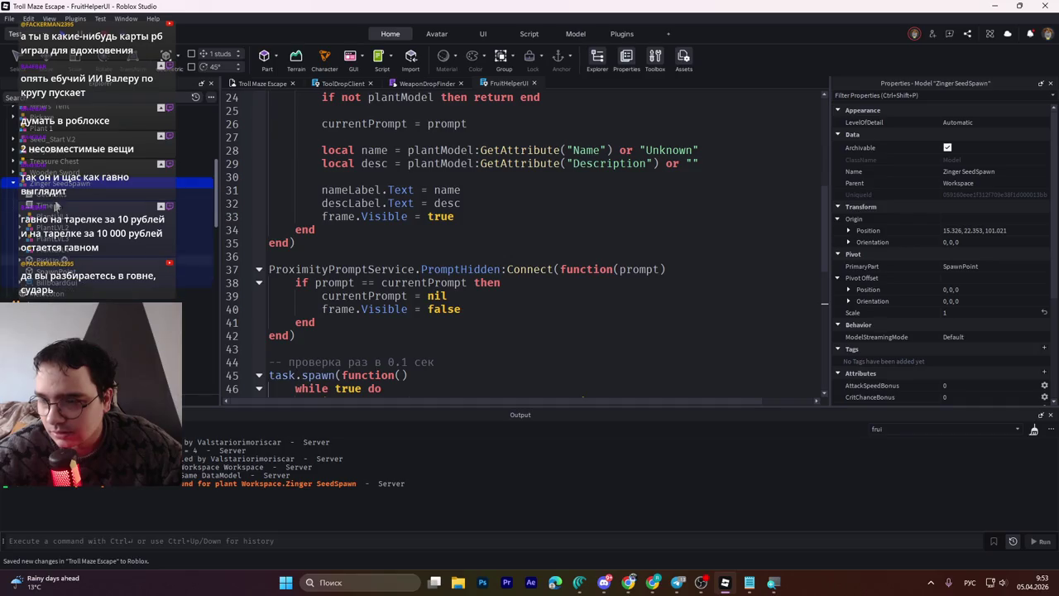
pyautogui.press('Delete')
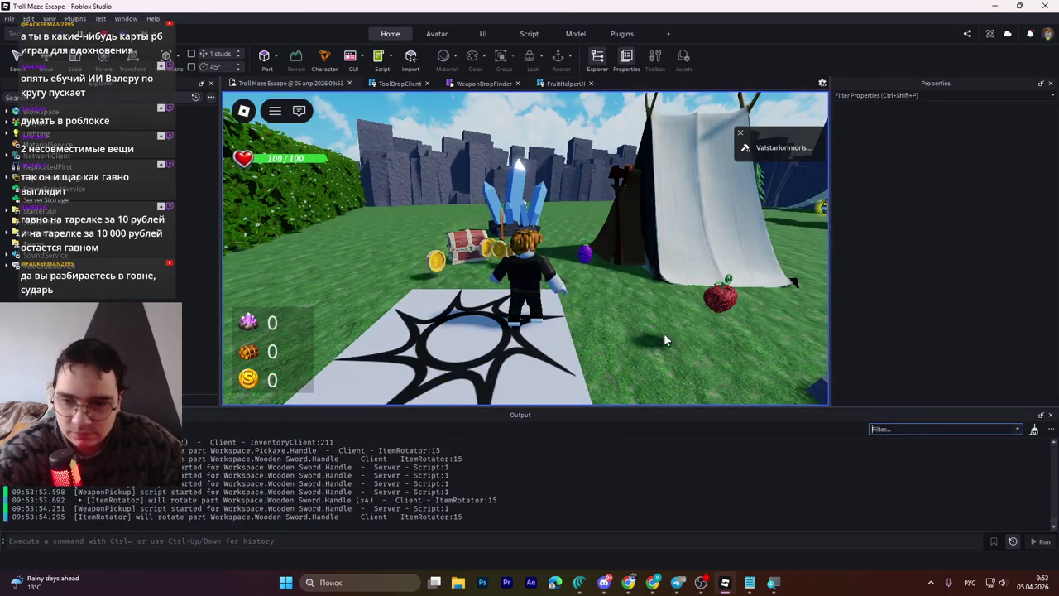
# Step: Collect coins, buy a garden plot and plant the Zinger Seed in it
pyautogui.press('w')
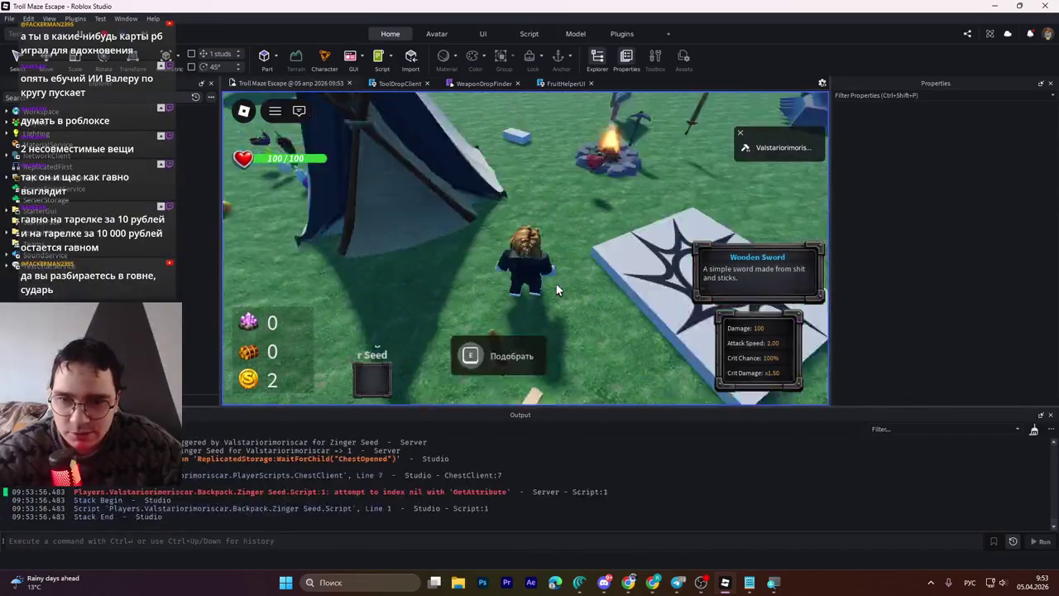
pyautogui.press('w')
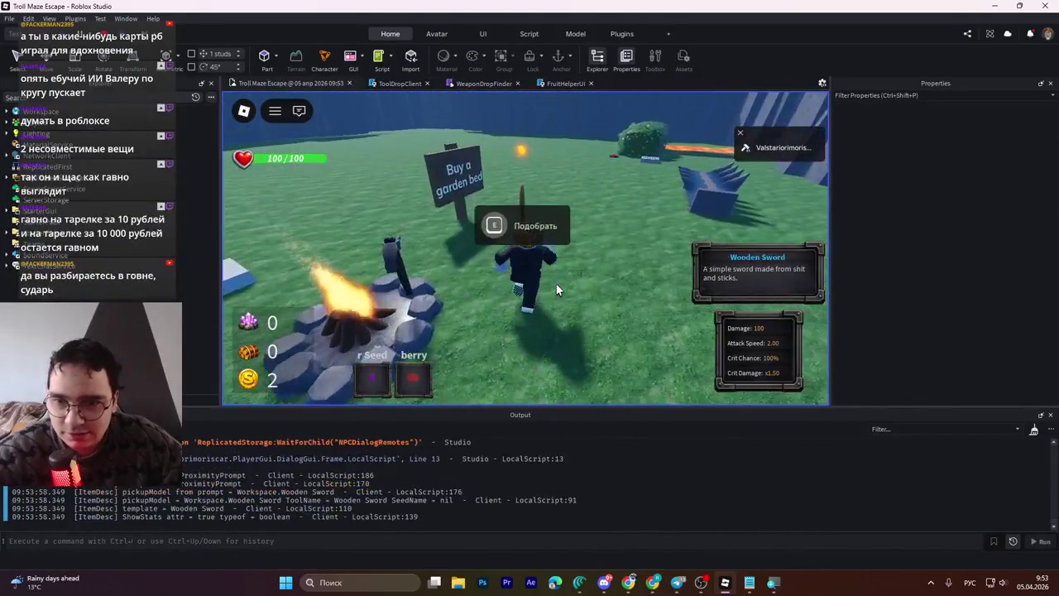
pyautogui.press('w')
pyautogui.press('e')
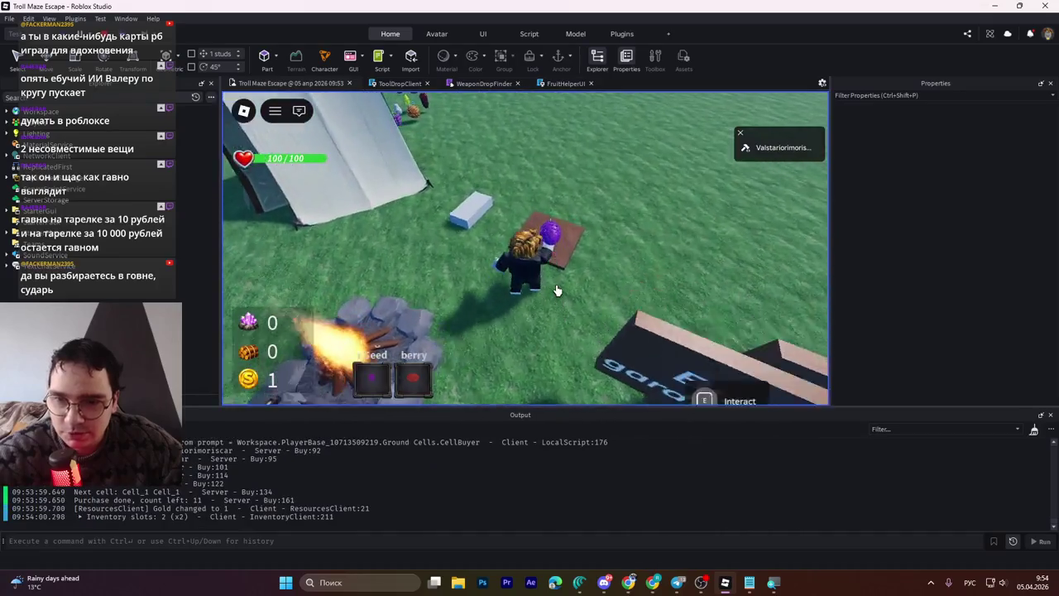
pyautogui.press('e')
# Step: Buy a second garden plot and plant the berry in it
pyautogui.press('w')
pyautogui.press('e')
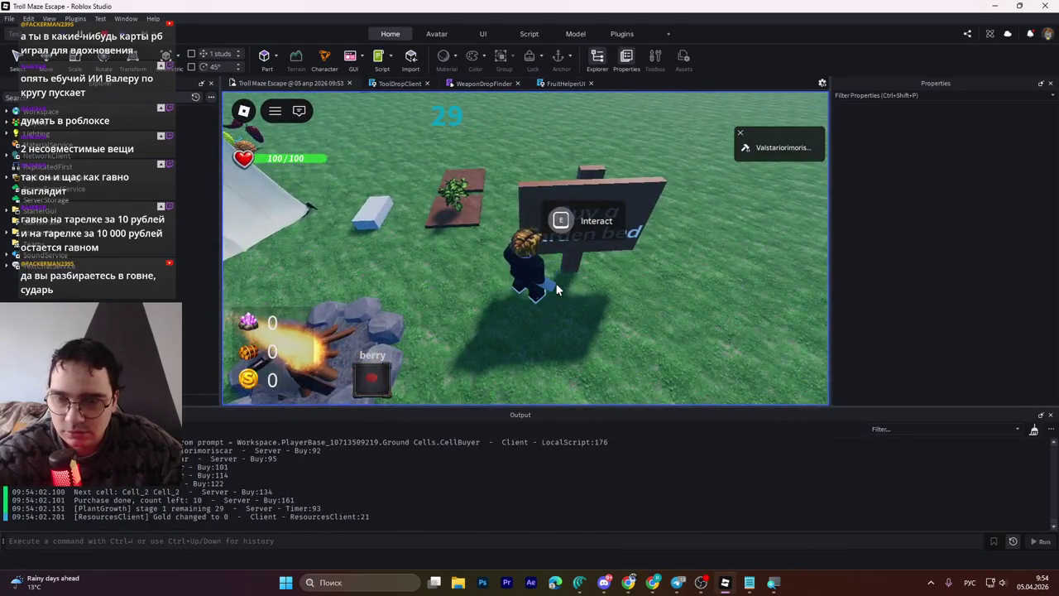
pyautogui.press('w')
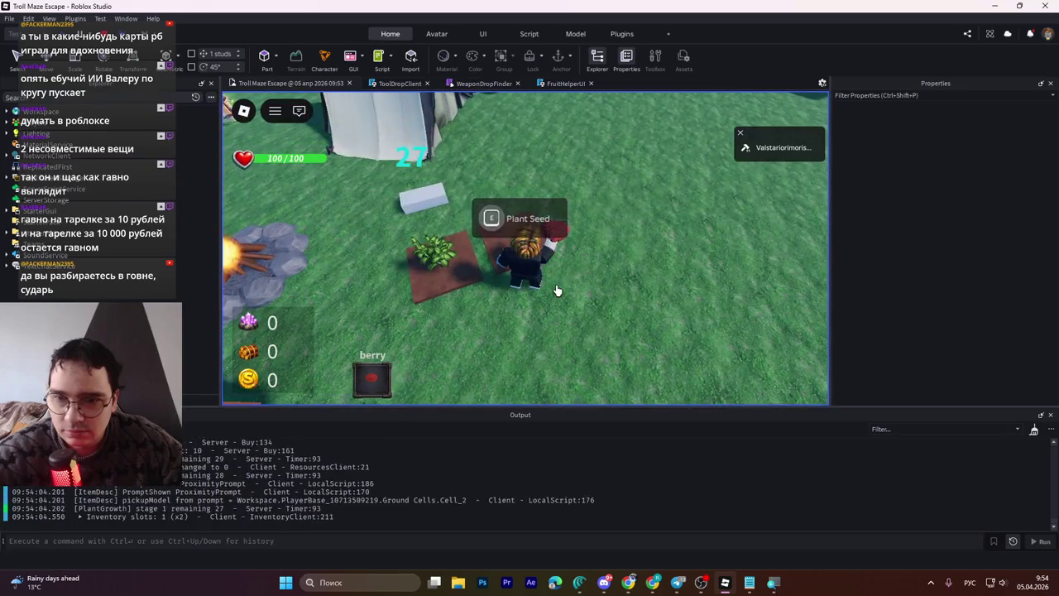
pyautogui.press('e')
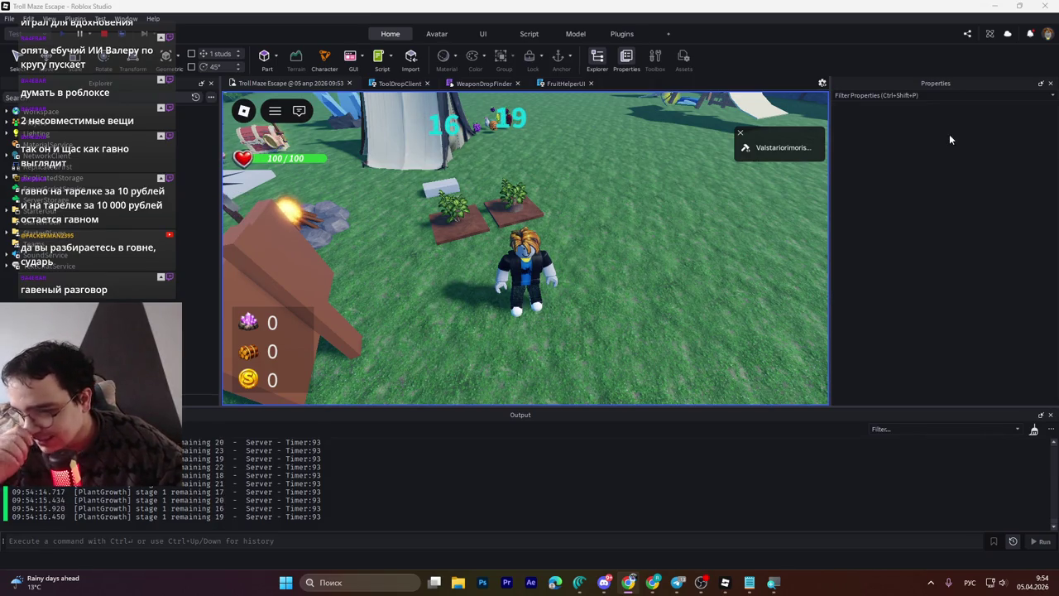
# Step: Run the avatar around the spawn area past the tent, campfire, crystals and Wooden Sword
pyautogui.moveTo(664, 255)
pyautogui.mouseDown()
pyautogui.moveTo(582, 234)
pyautogui.moveTo(516, 262)
pyautogui.mouseUp()
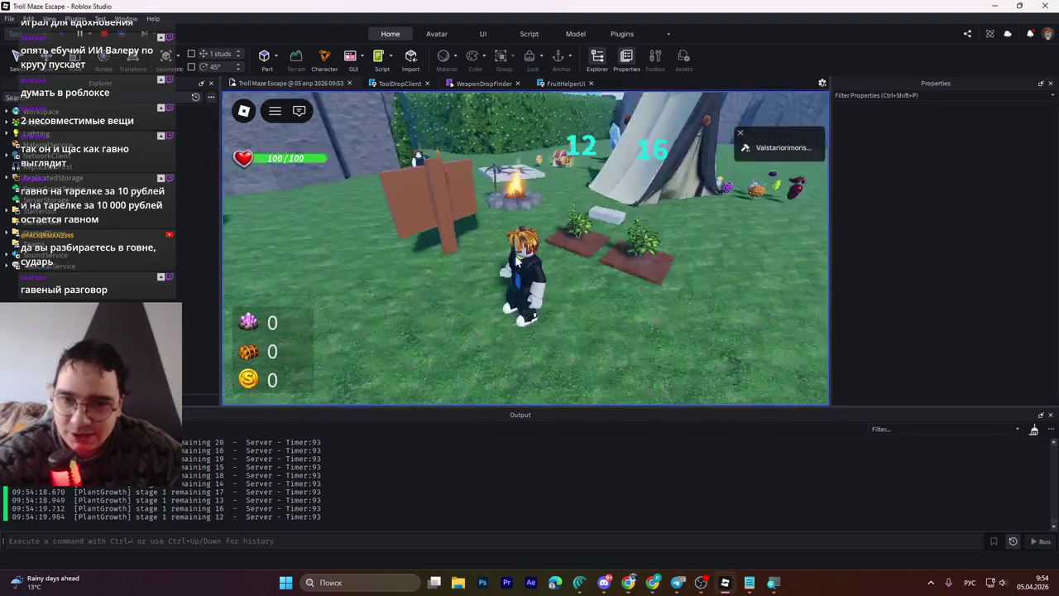
pyautogui.press('w')
pyautogui.press('a')
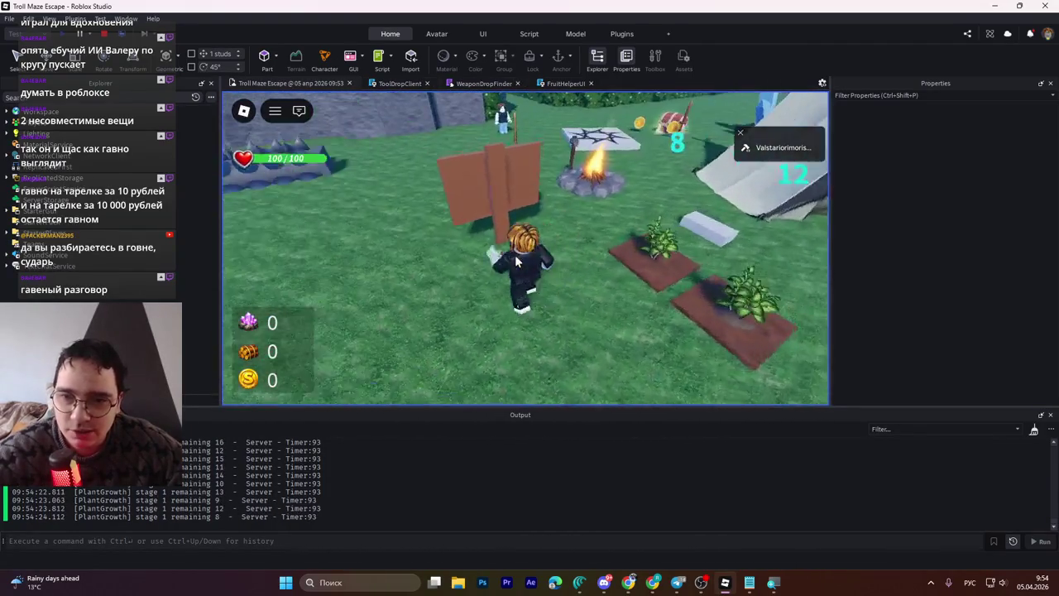
pyautogui.press('w')
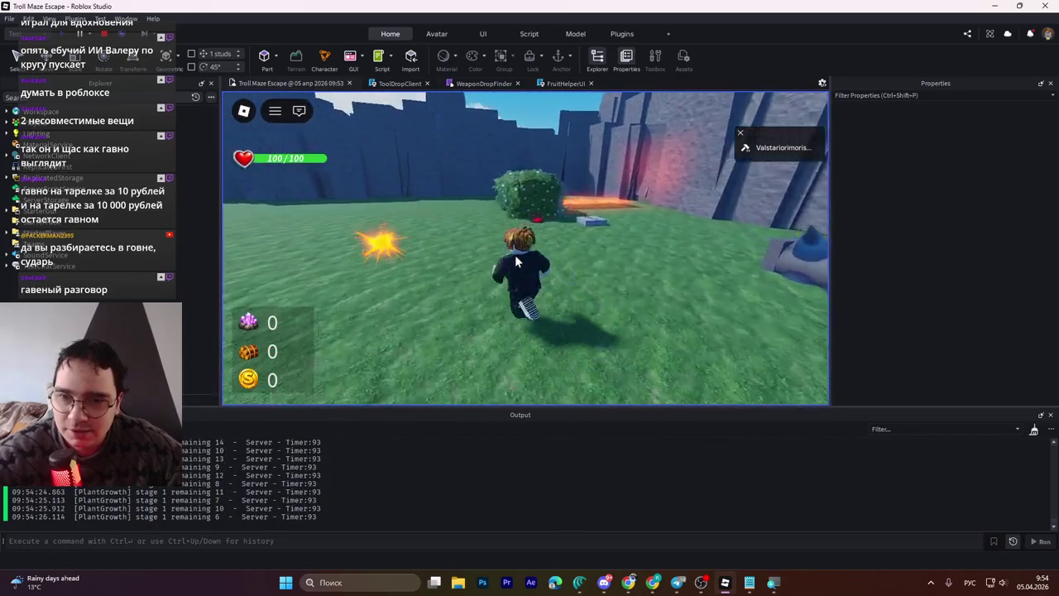
pyautogui.press('a')
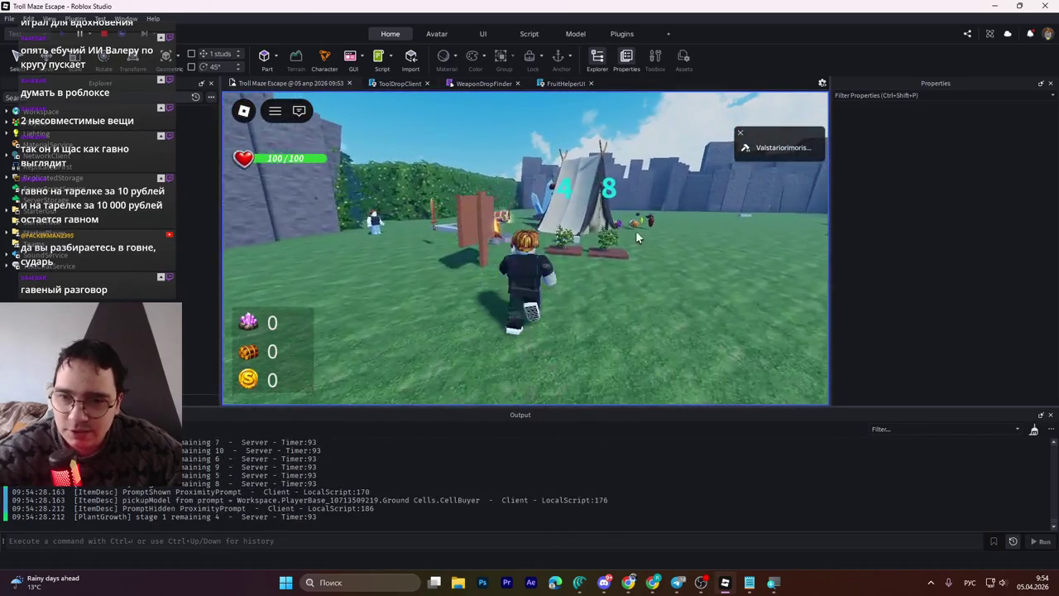
pyautogui.press('d')
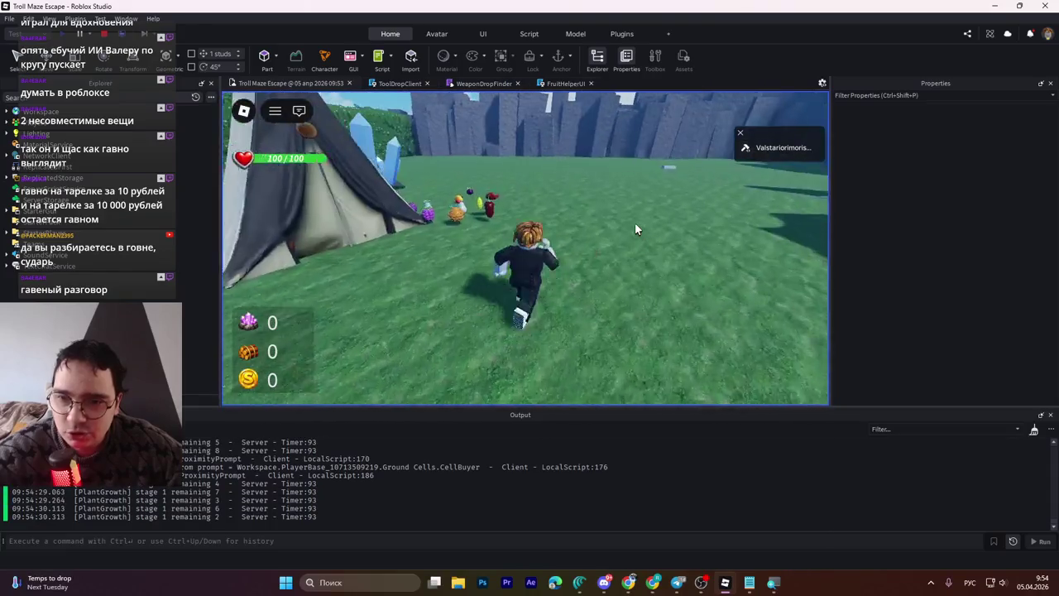
pyautogui.press('a')
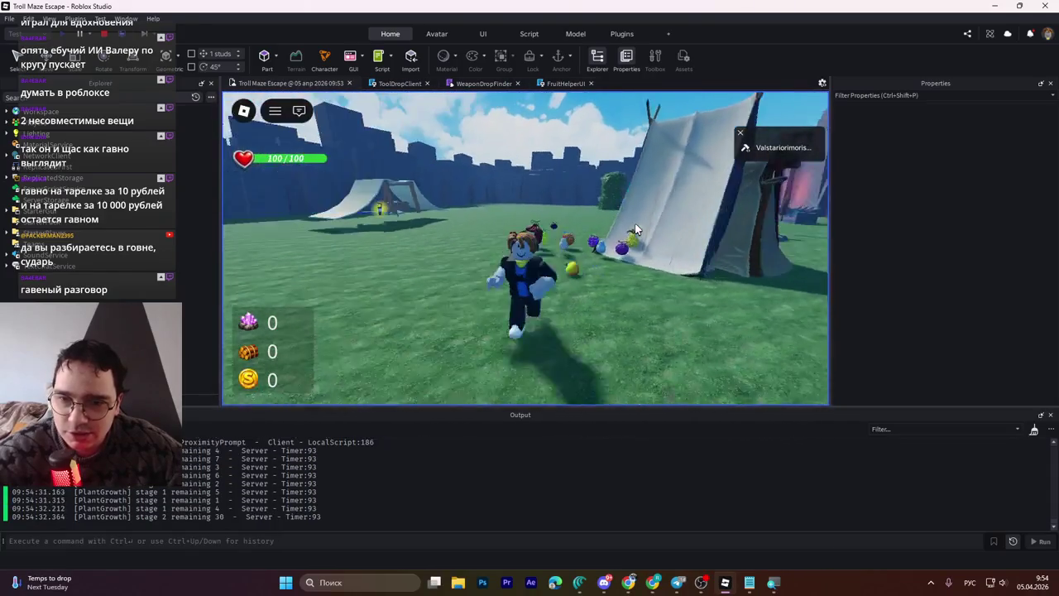
pyautogui.press('d')
pyautogui.press('e')
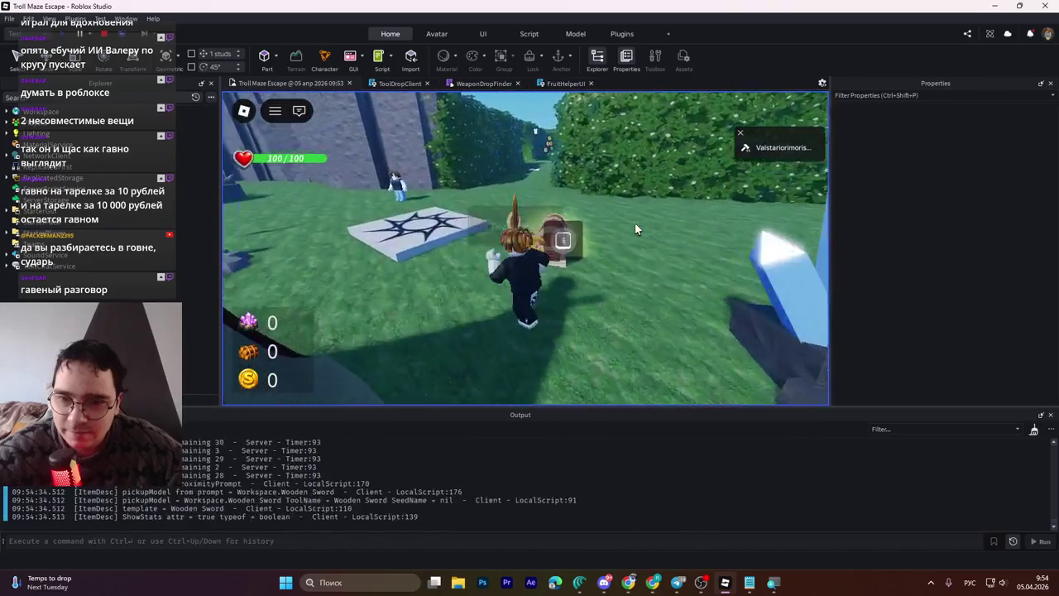
pyautogui.press('a')
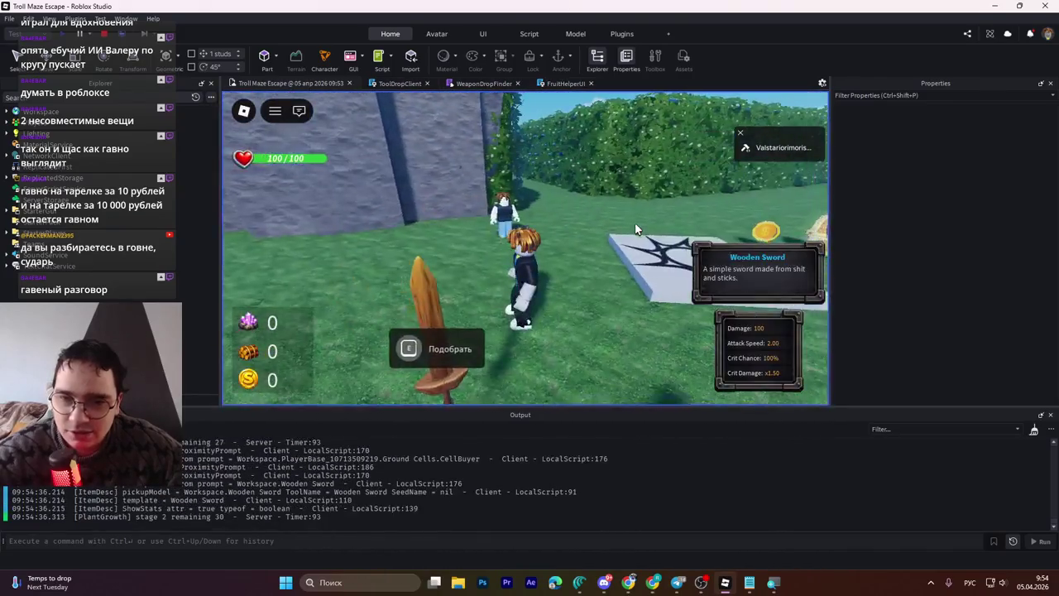
pyautogui.press('a')
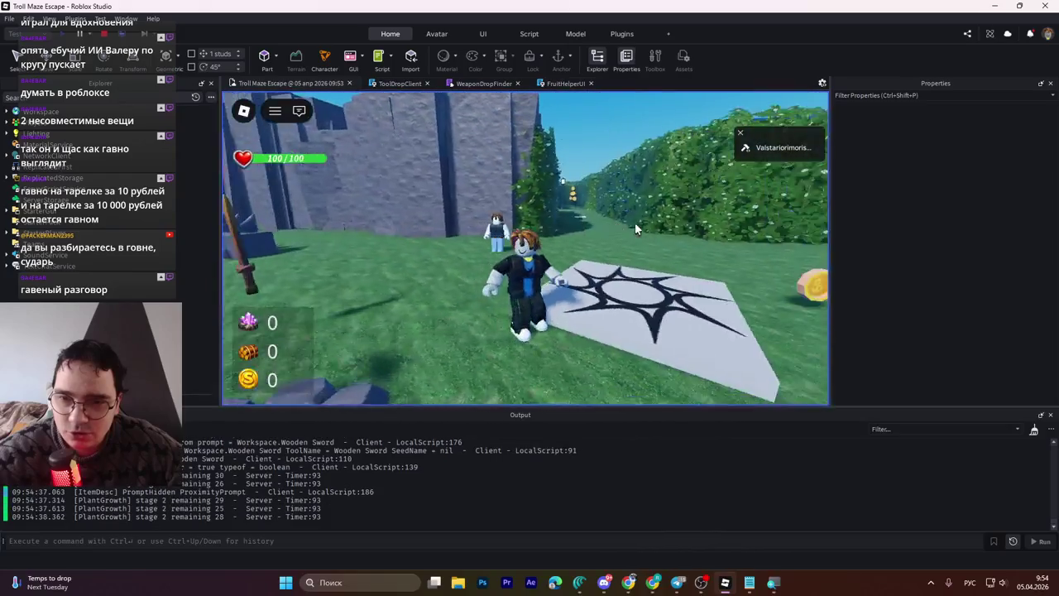
pyautogui.press('a')
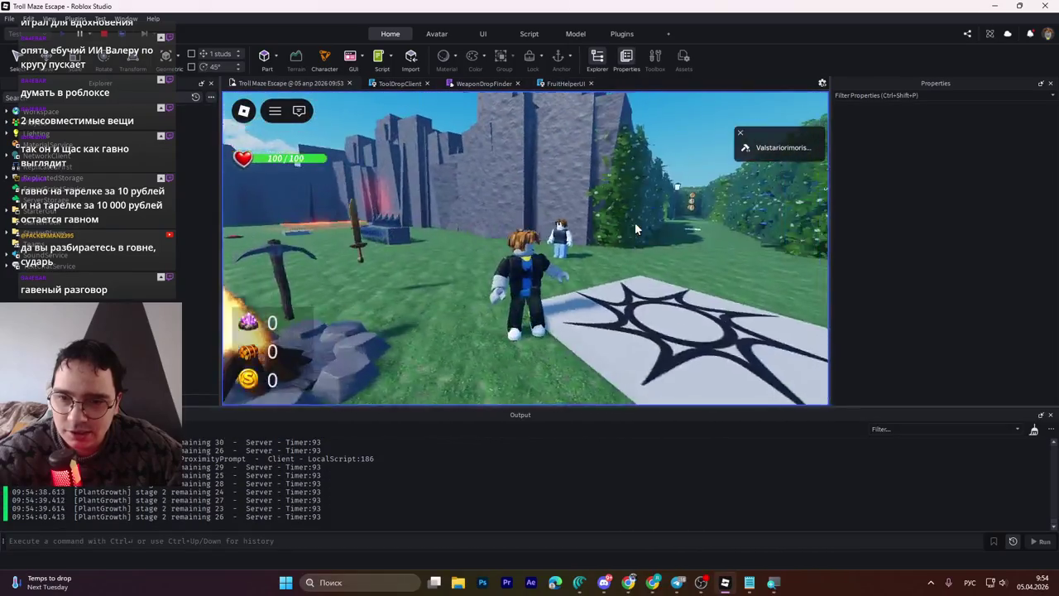
pyautogui.press('a')
pyautogui.press('a')
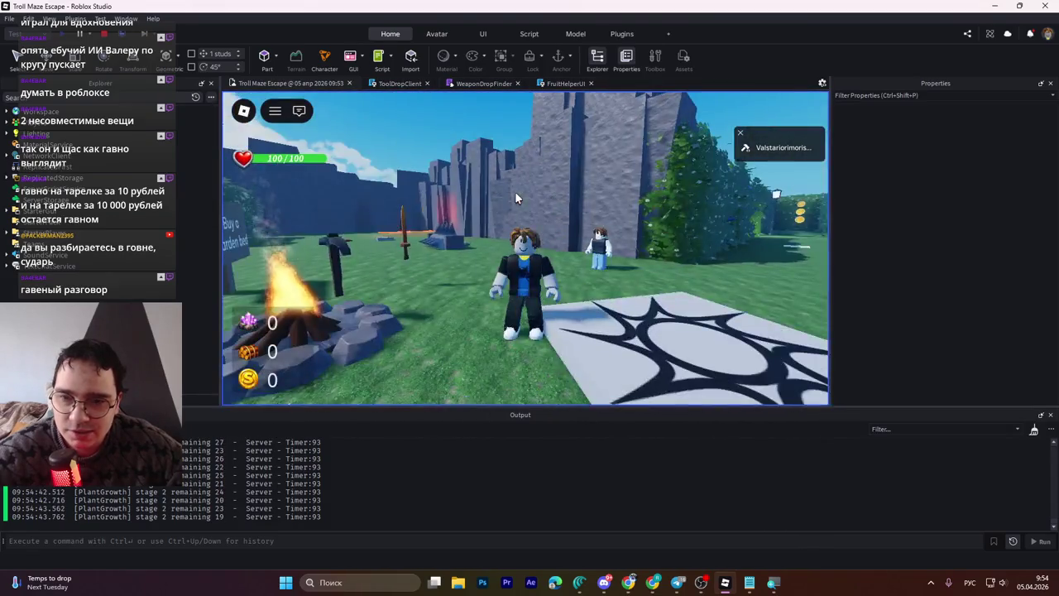
pyautogui.press('a')
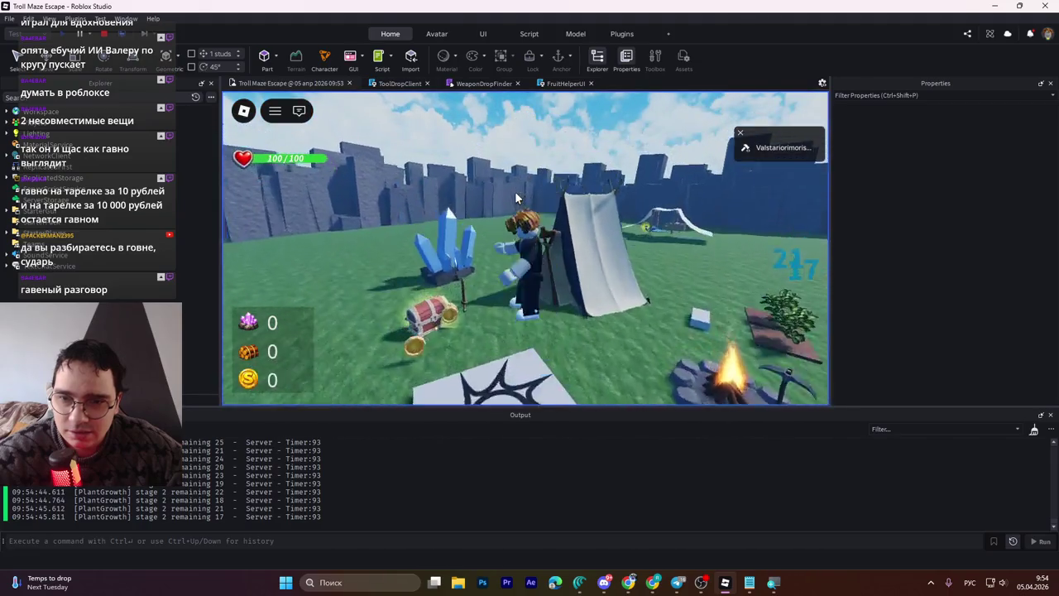
pyautogui.press('a')
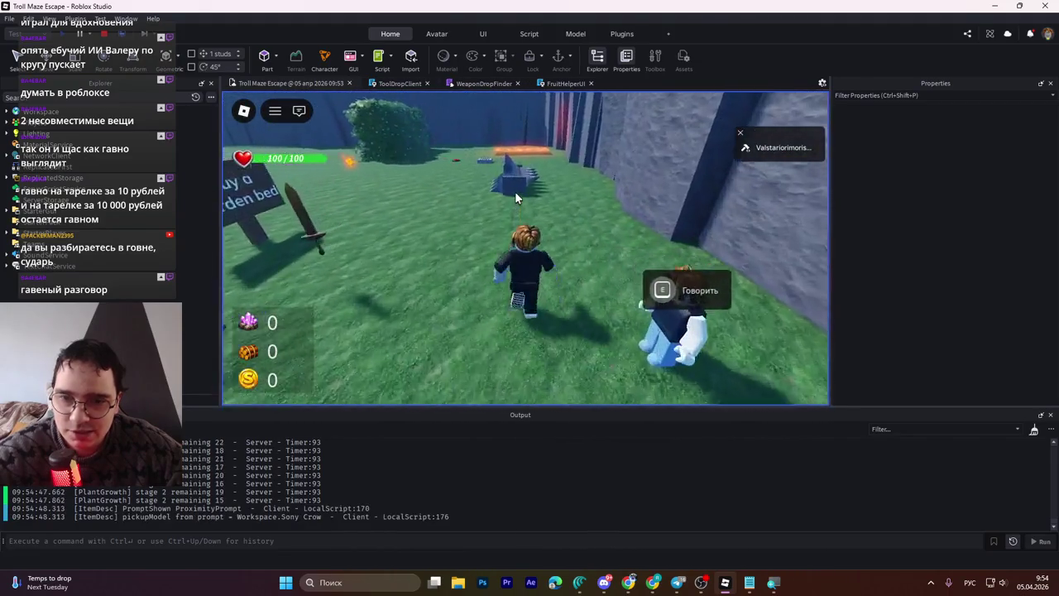
pyautogui.press('a')
pyautogui.press('d')
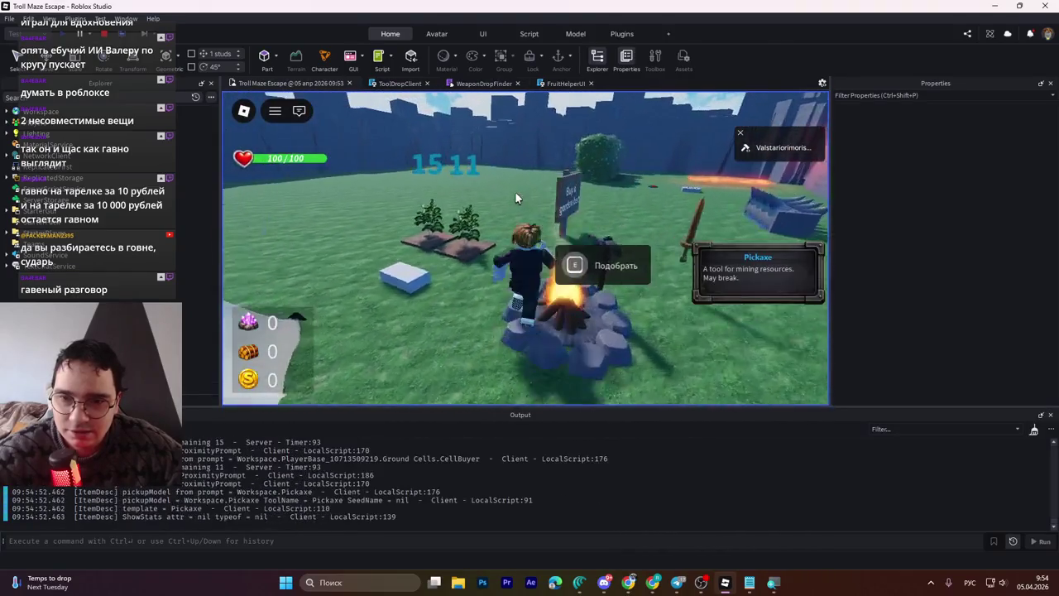
# Step: Run over the tent slide and through the hedge maze, collecting coins up to 2 gold
pyautogui.press('w')
pyautogui.press('w')
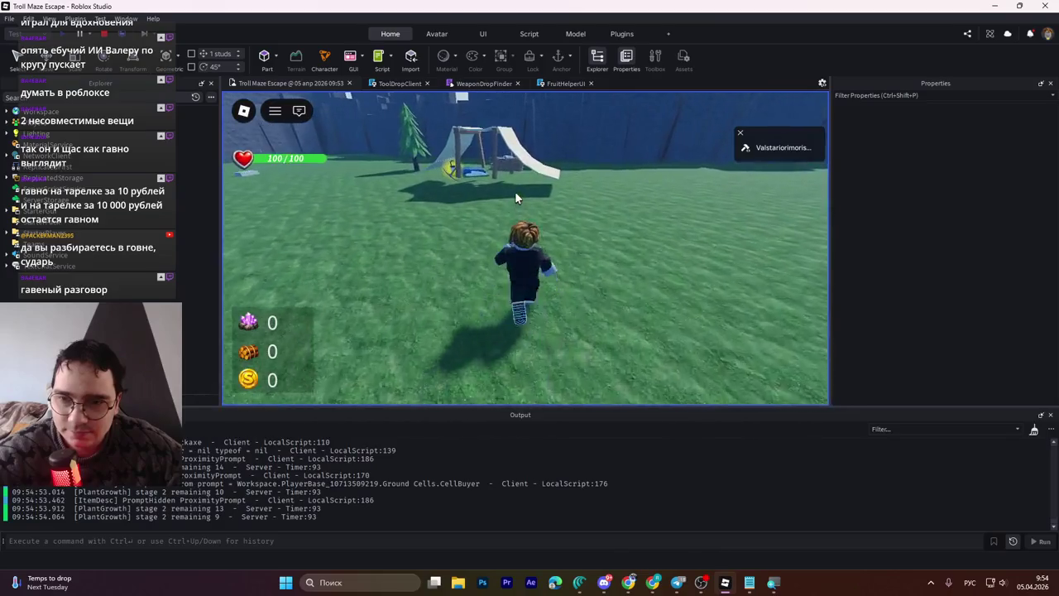
pyautogui.press('w')
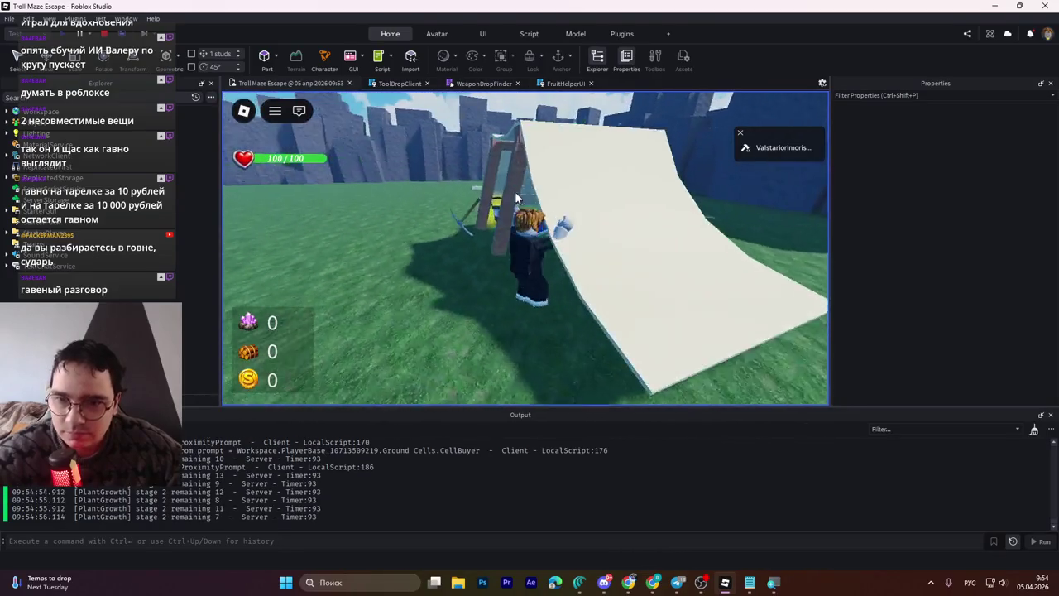
pyautogui.press('w')
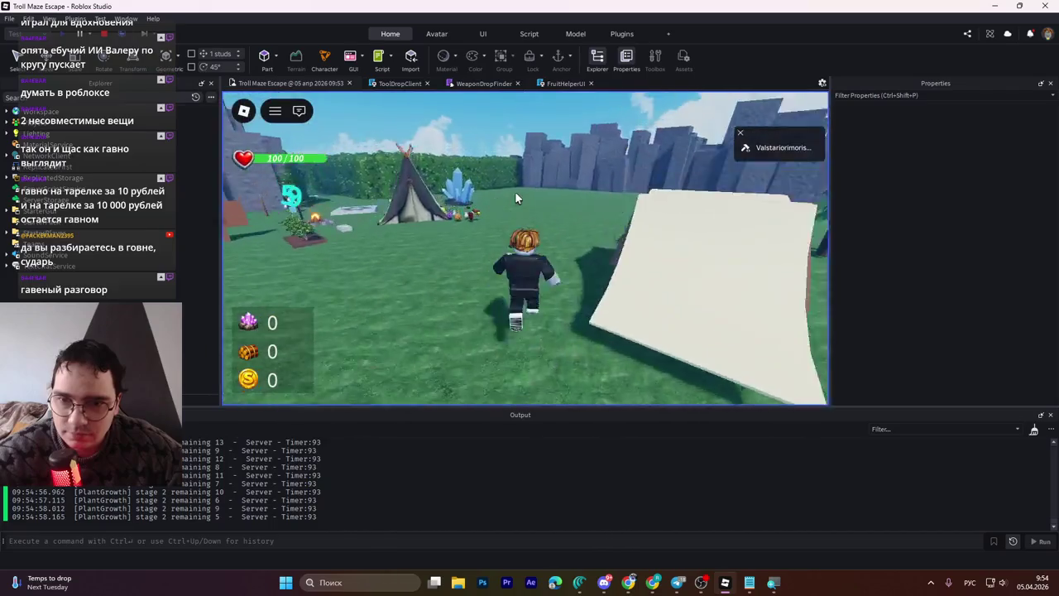
pyautogui.press('w')
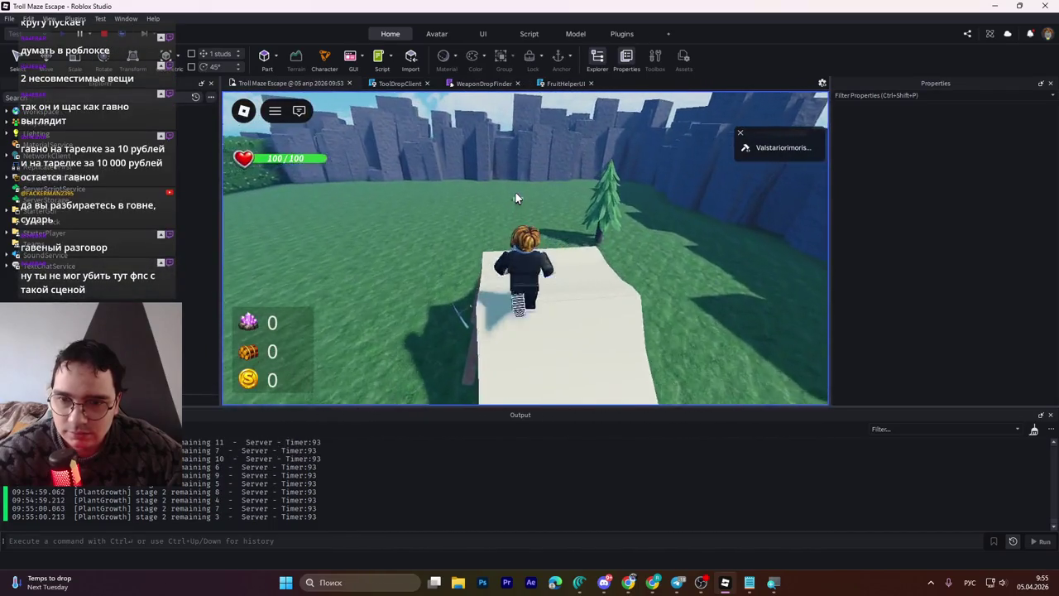
pyautogui.press('w')
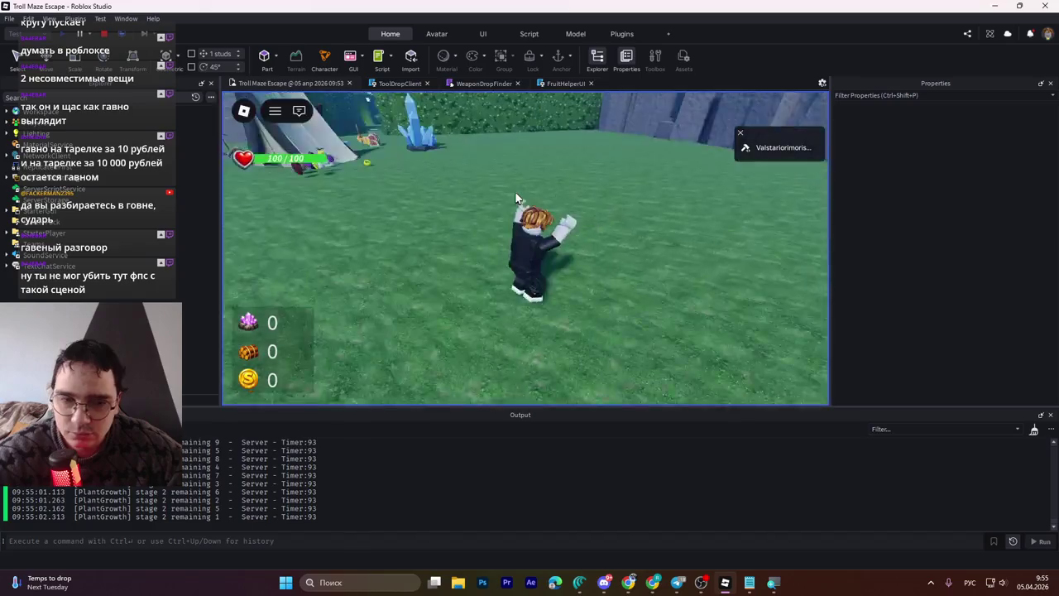
pyautogui.press('w')
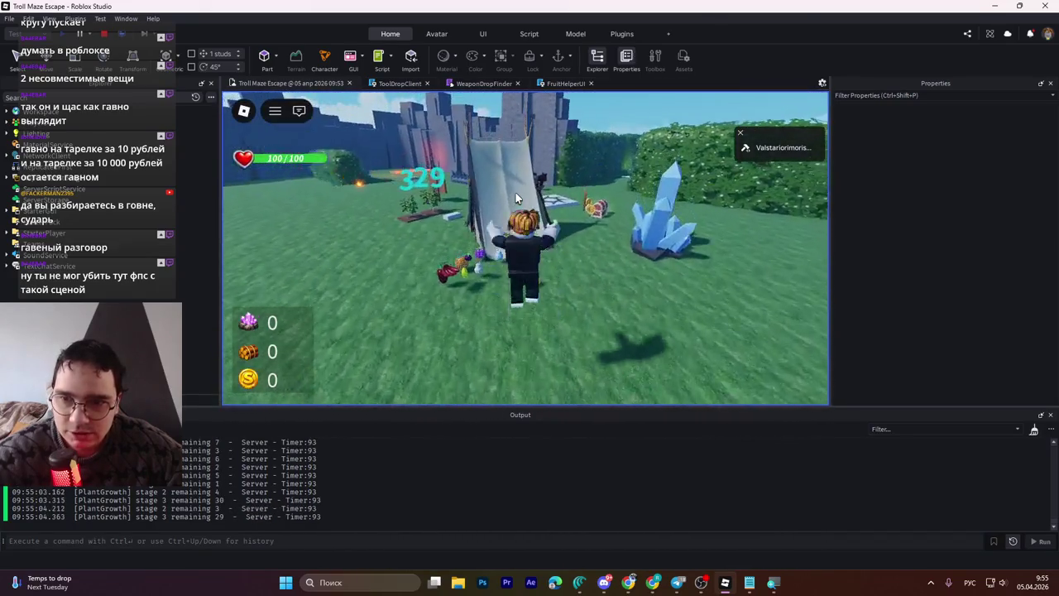
pyautogui.press('w')
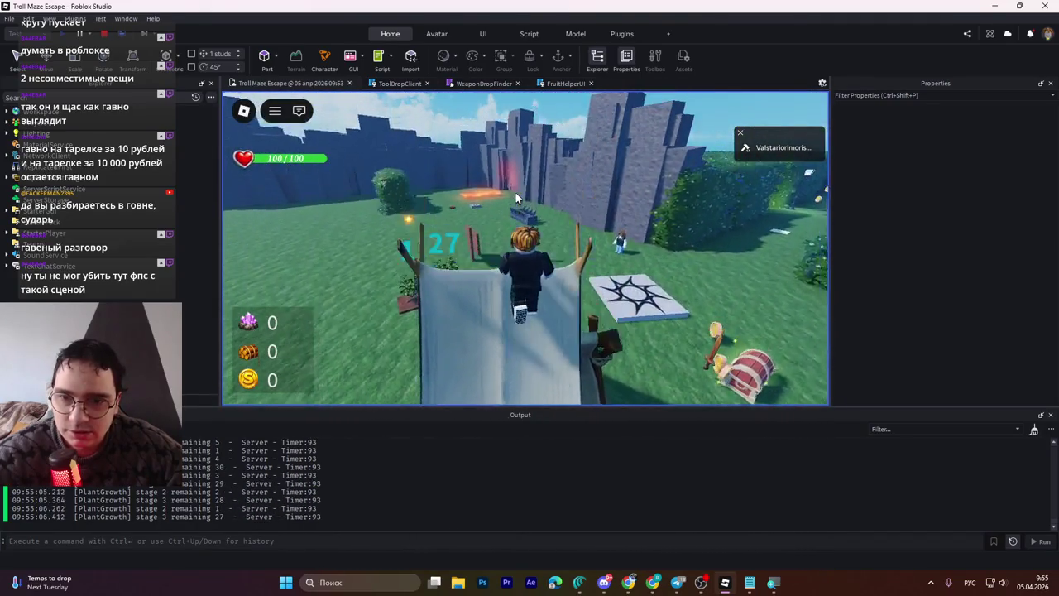
pyautogui.press('w')
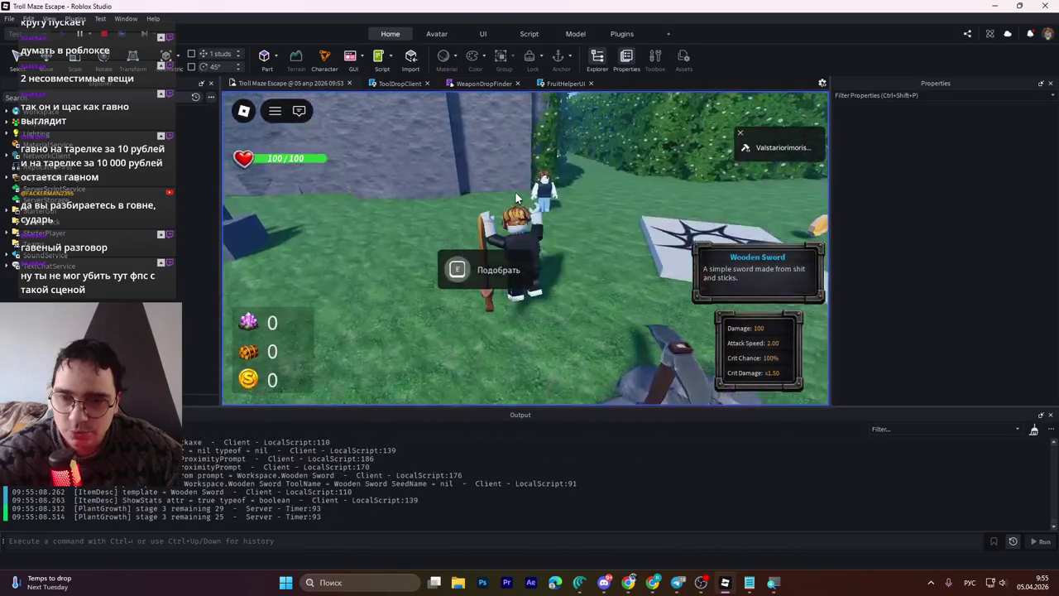
pyautogui.press('w')
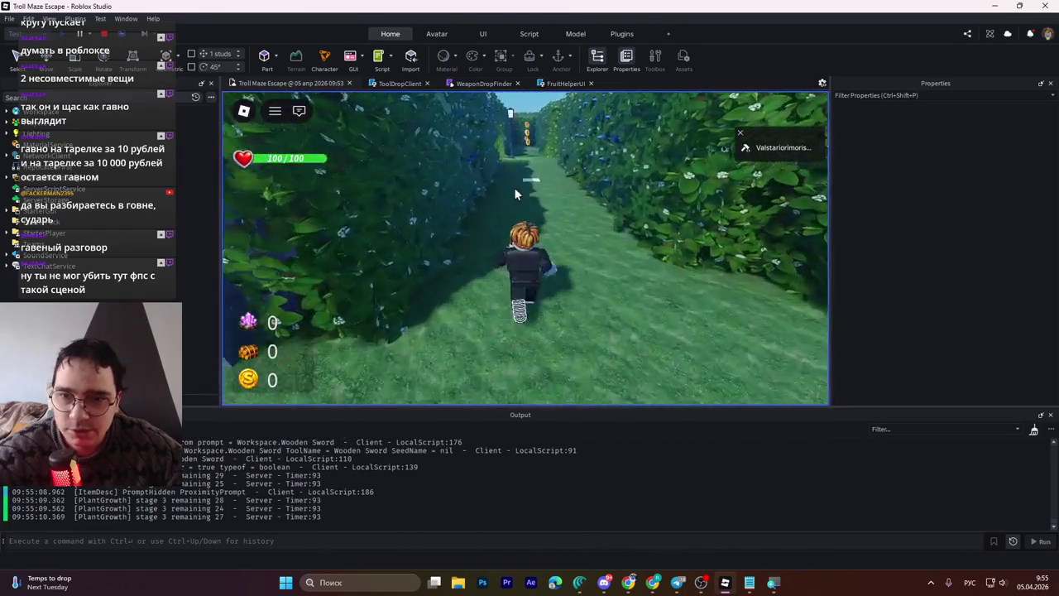
pyautogui.press('w')
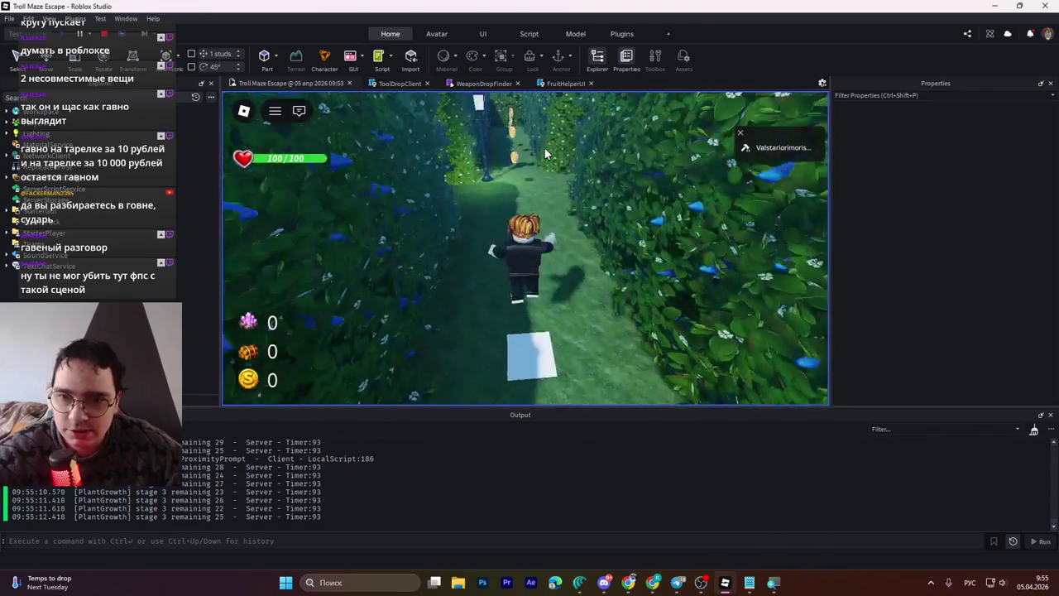
pyautogui.press('w')
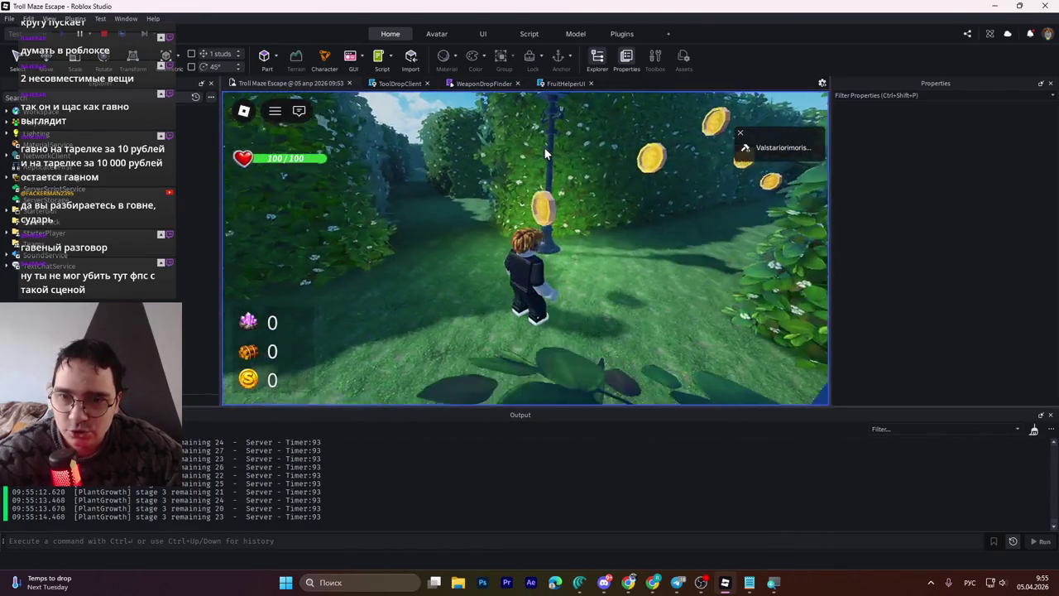
pyautogui.press('w')
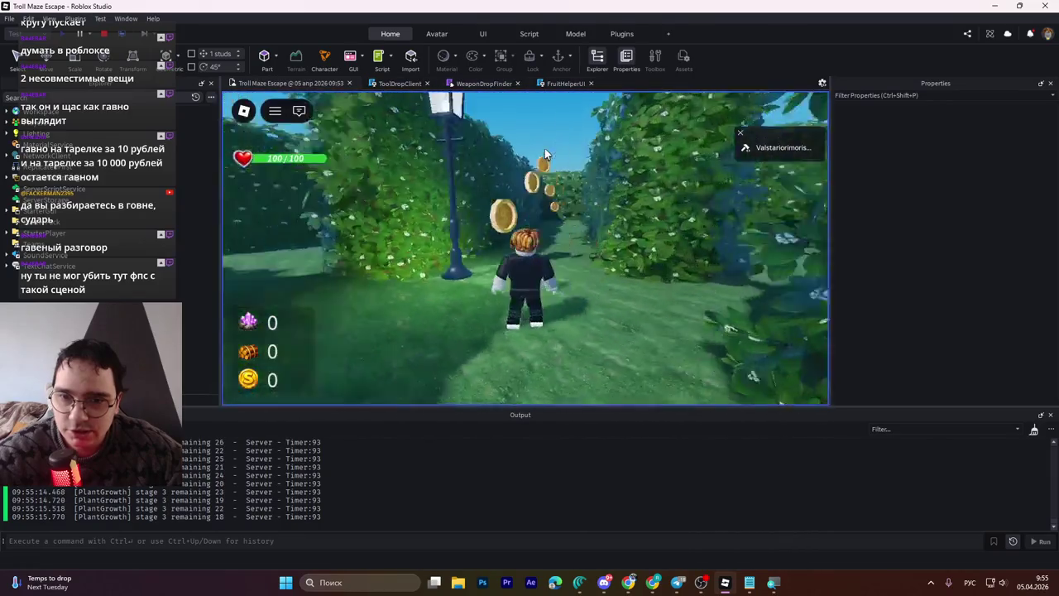
pyautogui.press('w')
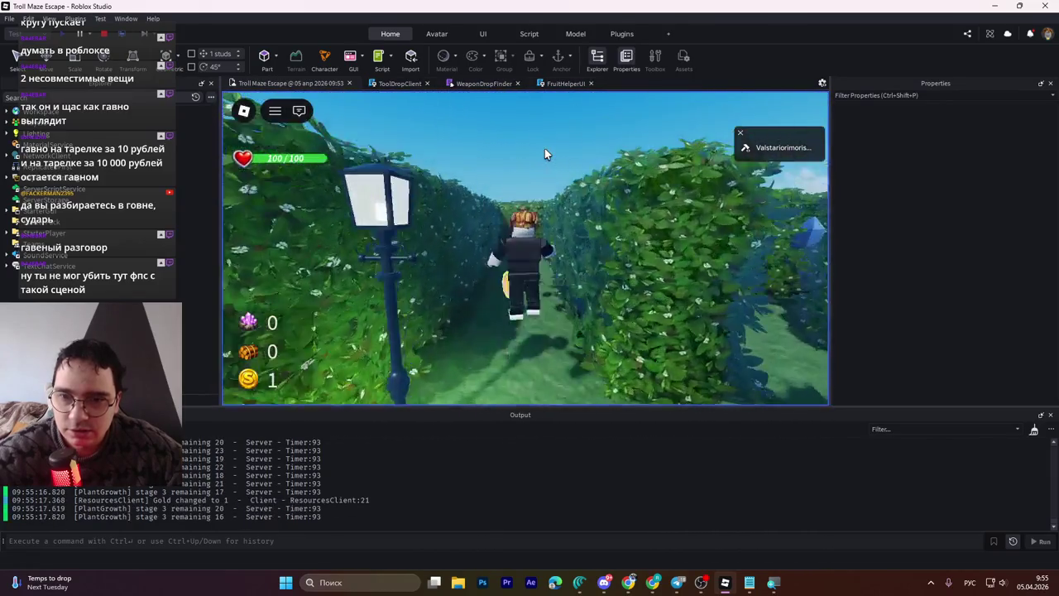
pyautogui.press('w')
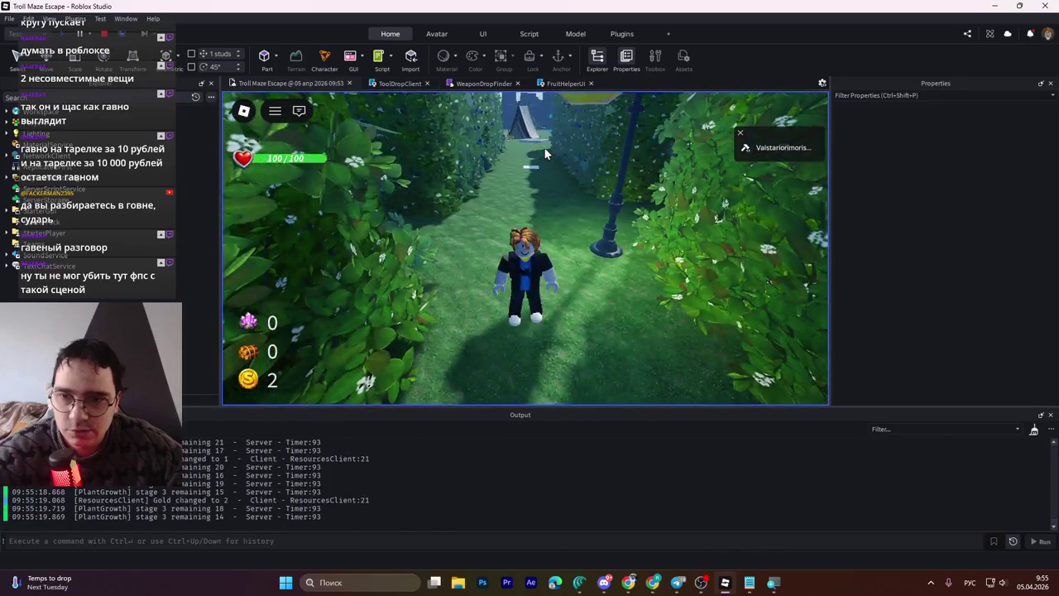
pyautogui.press('w')
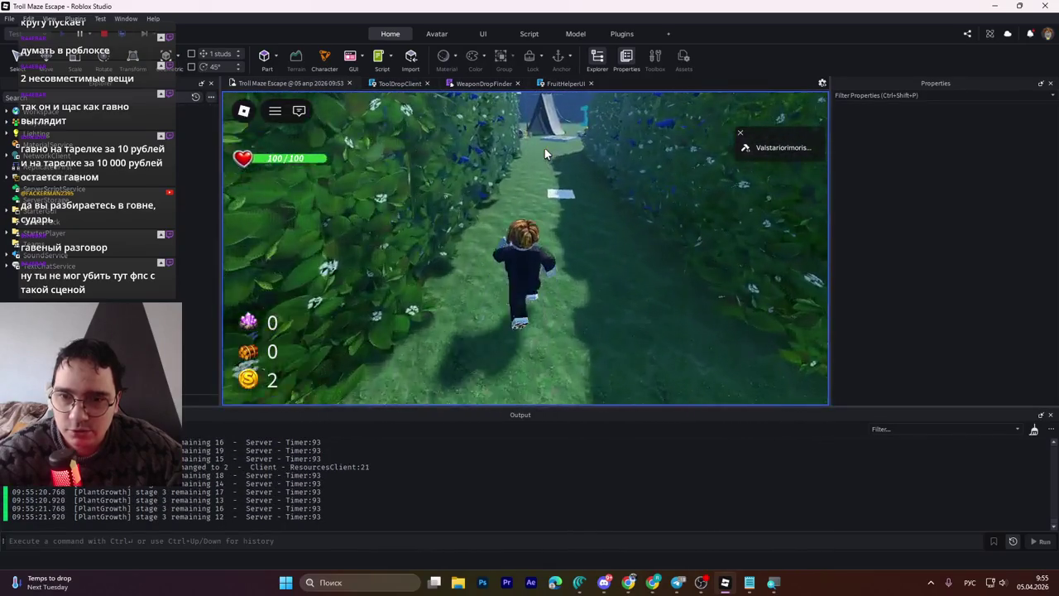
pyautogui.press('w')
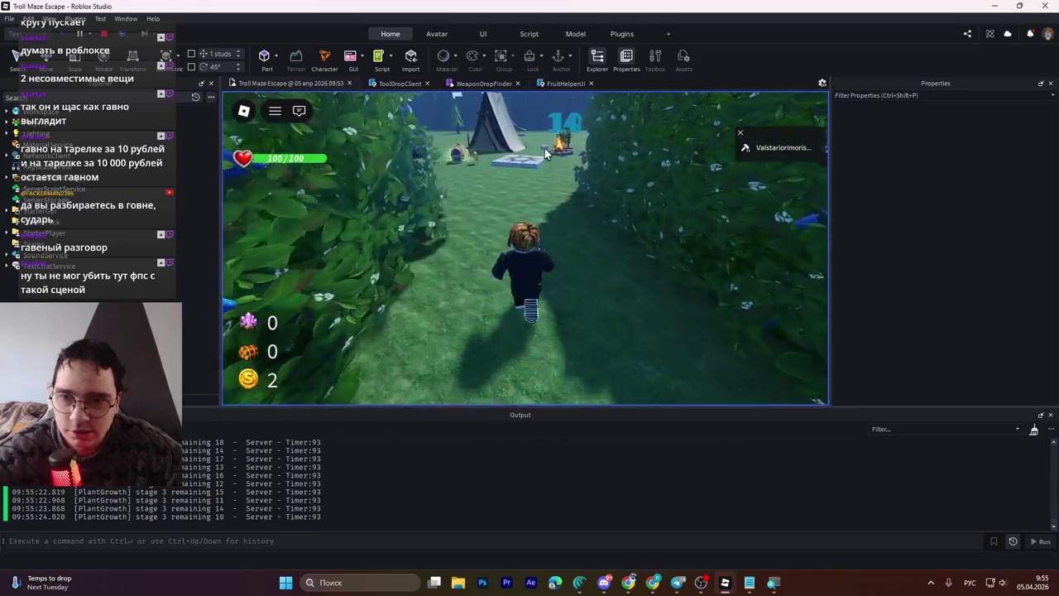
pyautogui.press('w')
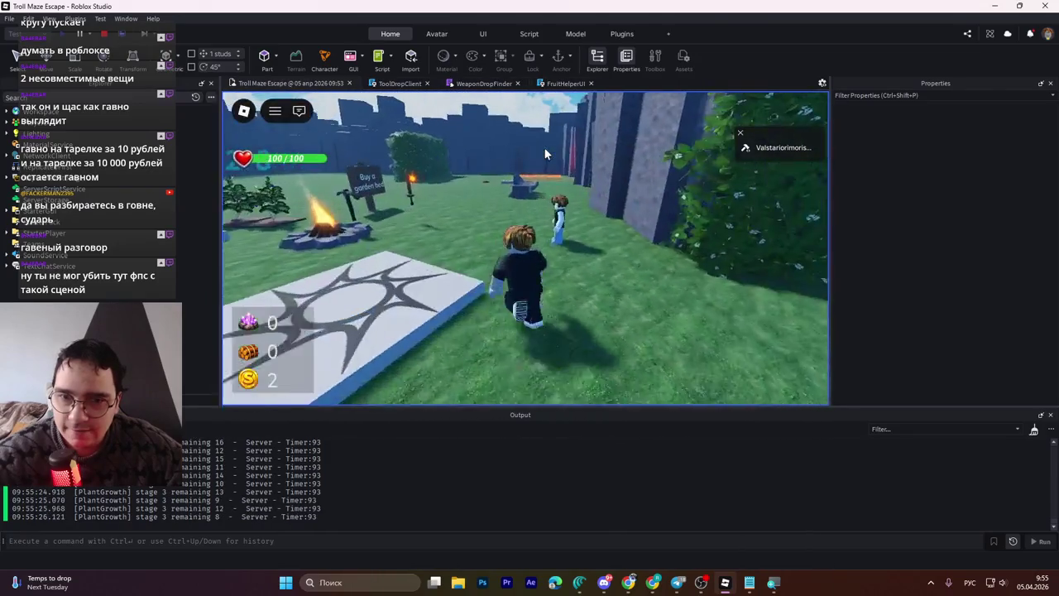
pyautogui.press('w')
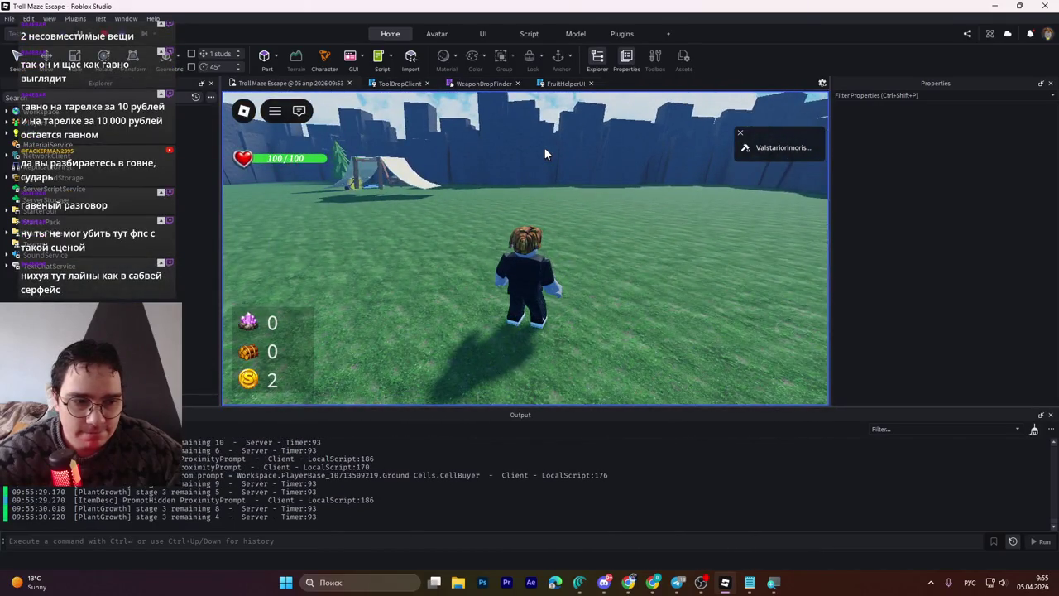
# Step: Walk up to the grown berry bushes to bring up the Zinger Fruit info popup
pyautogui.press('w')
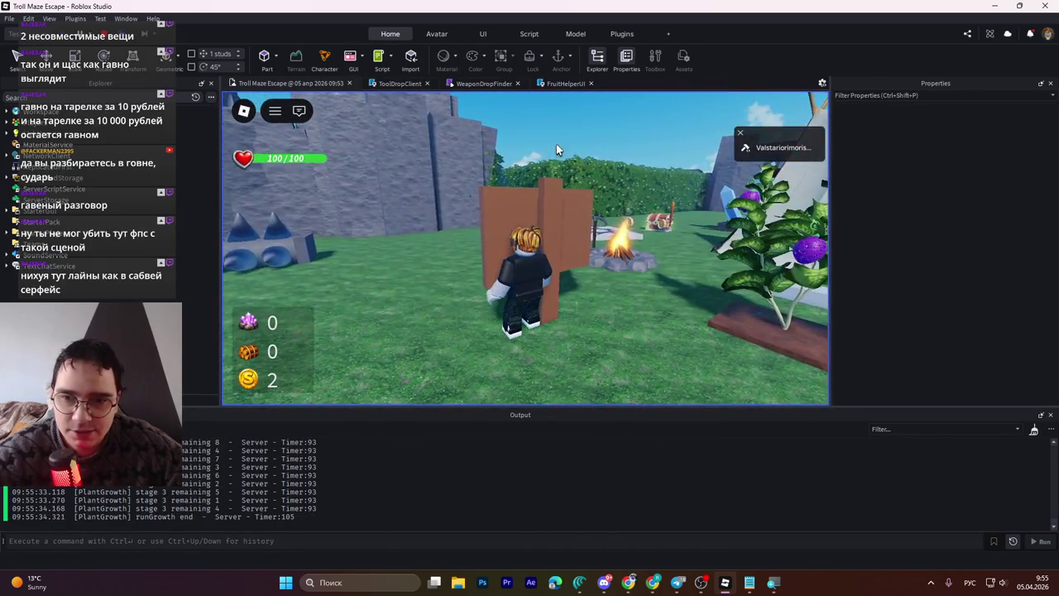
pyautogui.press('a')
pyautogui.press('w')
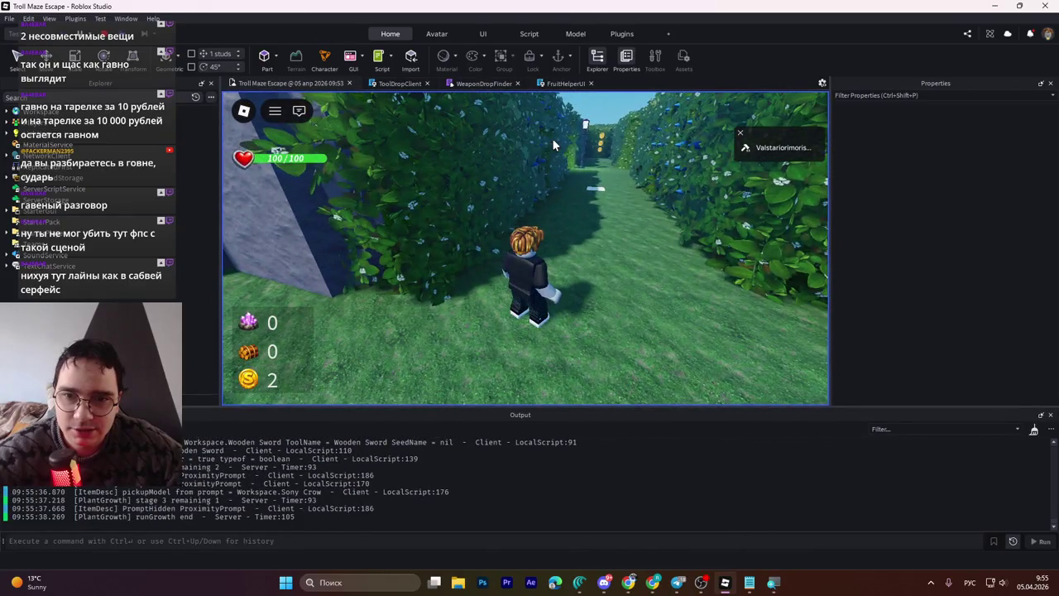
pyautogui.press('a')
pyautogui.press('d')
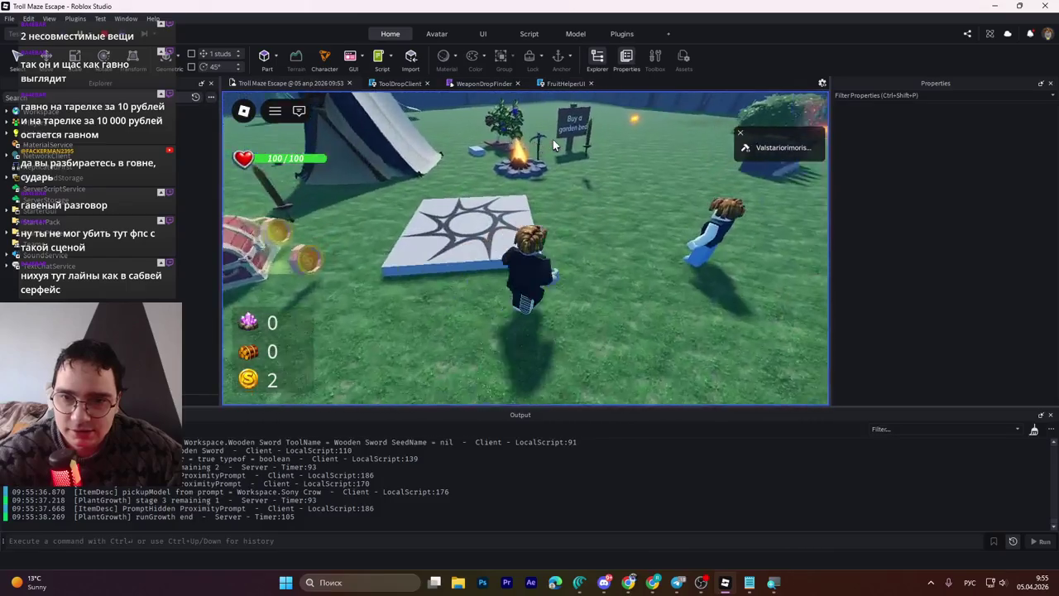
pyautogui.press('d')
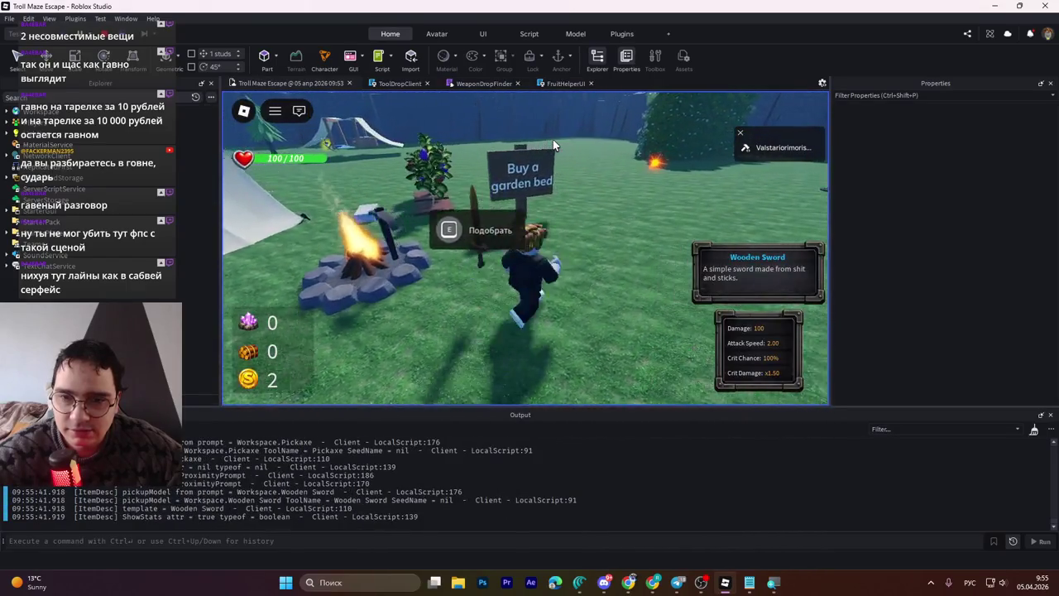
pyautogui.press('a')
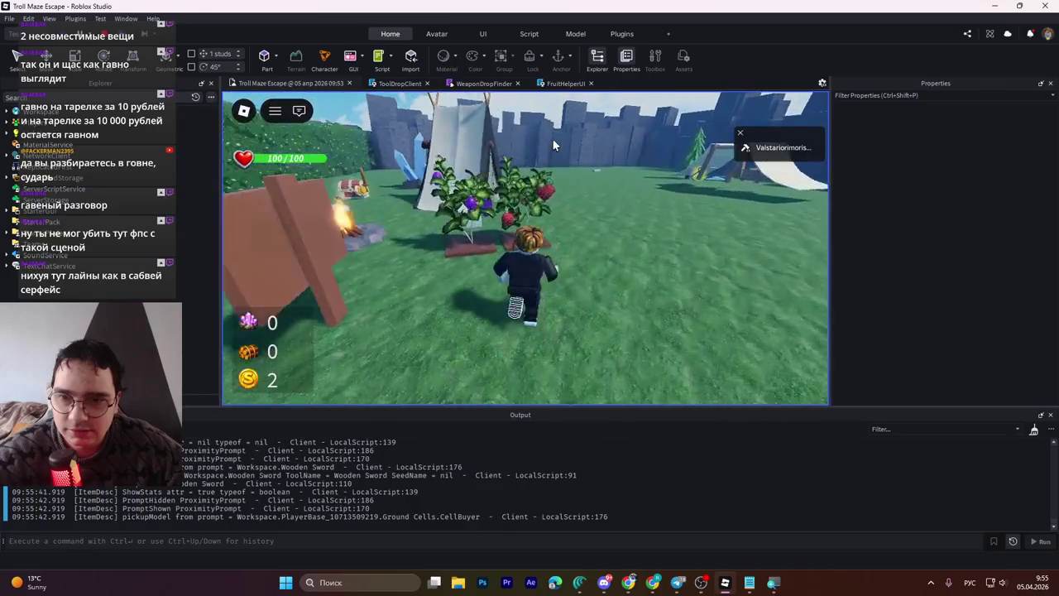
pyautogui.press('d')
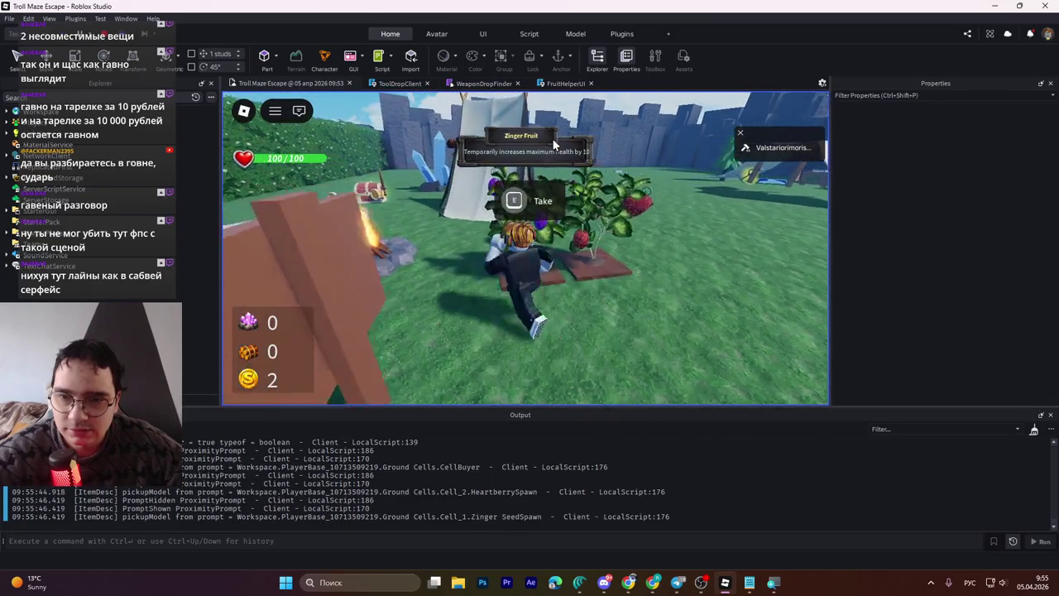
pyautogui.press('s')
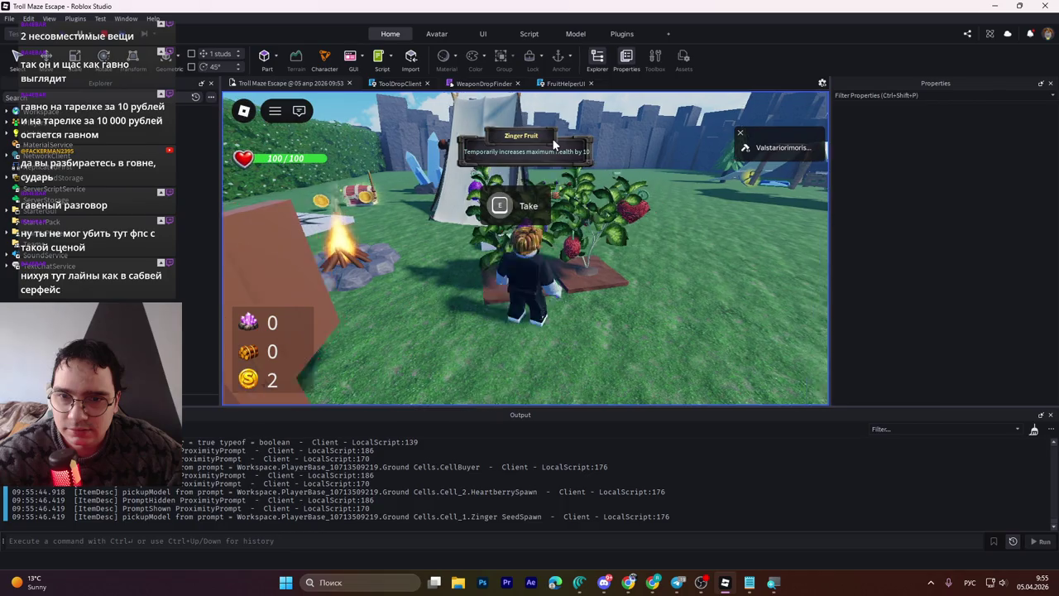
pyautogui.press('Left')
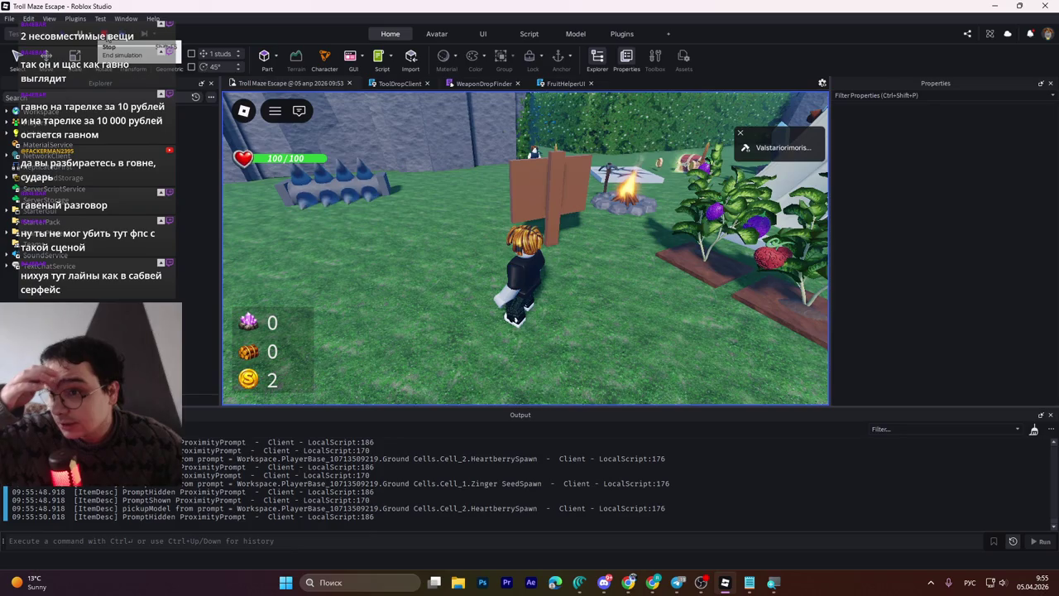
# Step: Stop the playtest, return to the Troll Maze Escape scene and save it to Roblox
pyautogui.click(104, 34)
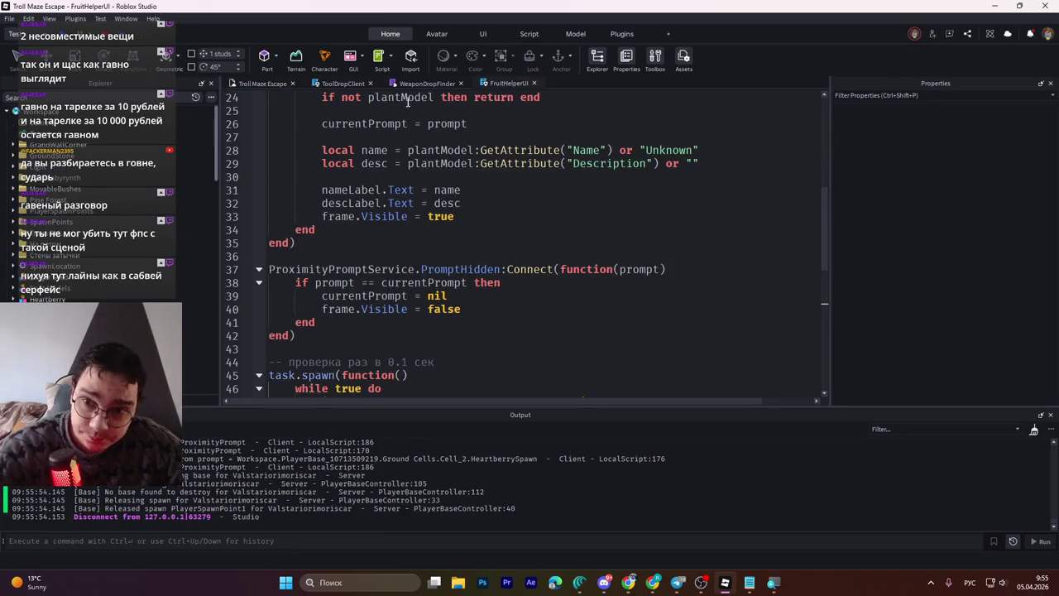
pyautogui.scroll(-3, 217, 146)
pyautogui.scroll(-3, 221, 187)
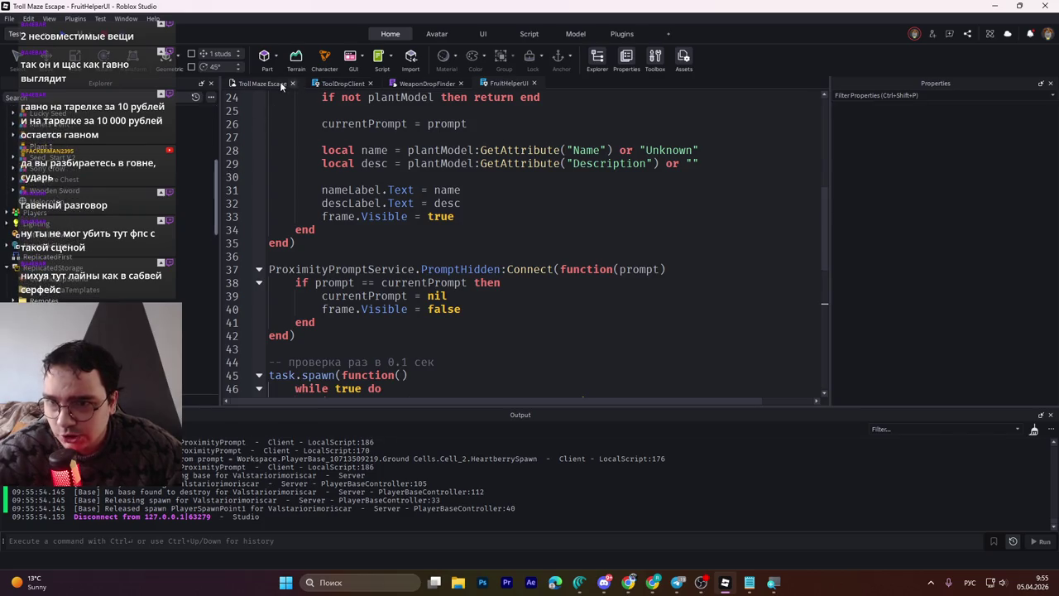
pyautogui.click(282, 85)
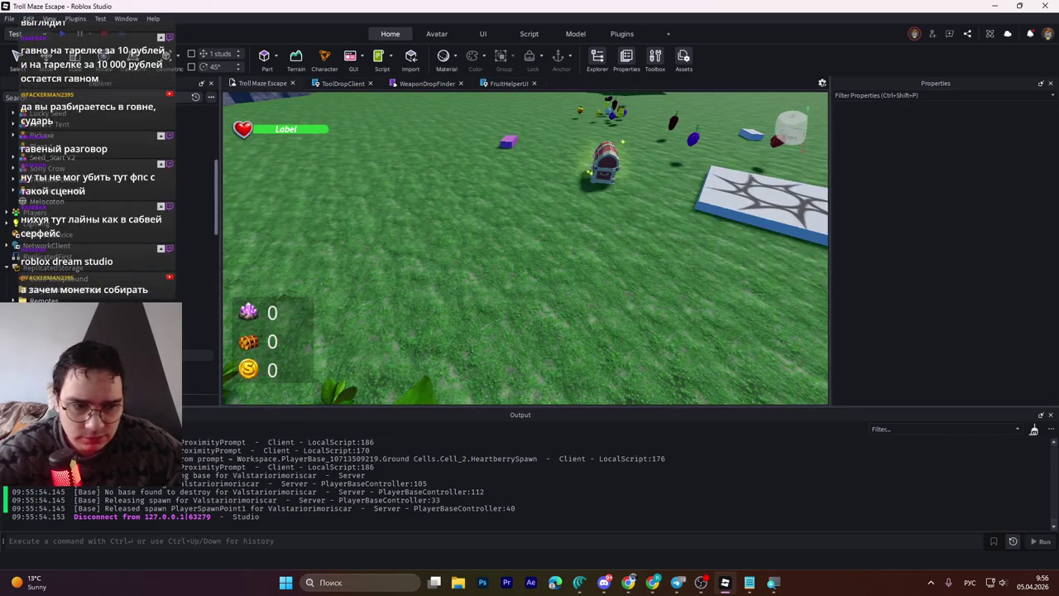
pyautogui.hotkey('ctrl', 's')
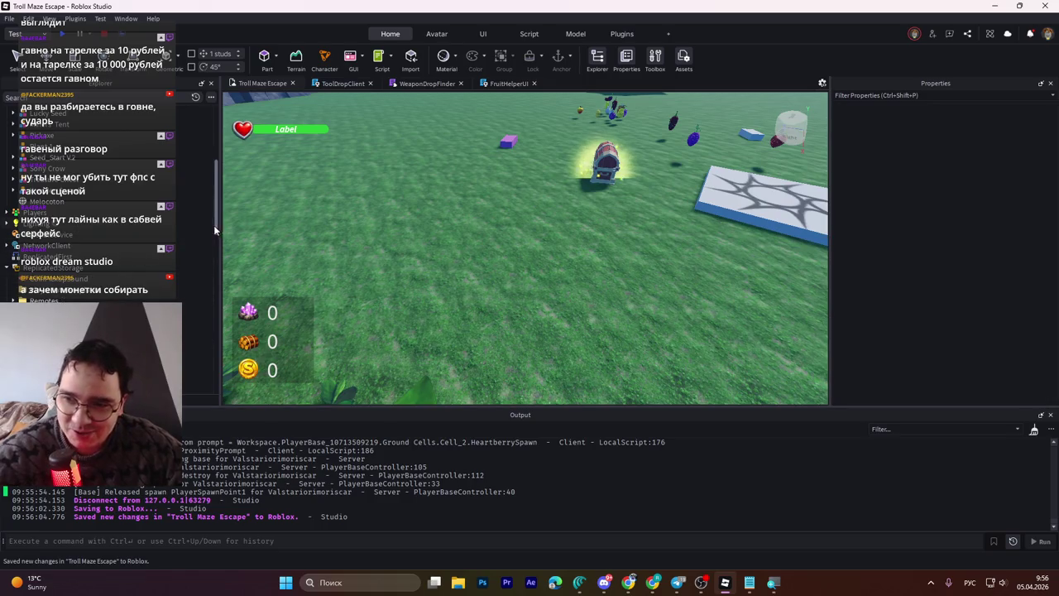
pyautogui.click(205, 304)
pyautogui.keyDown('shift'); pyautogui.click(205, 308); pyautogui.keyUp('shift')
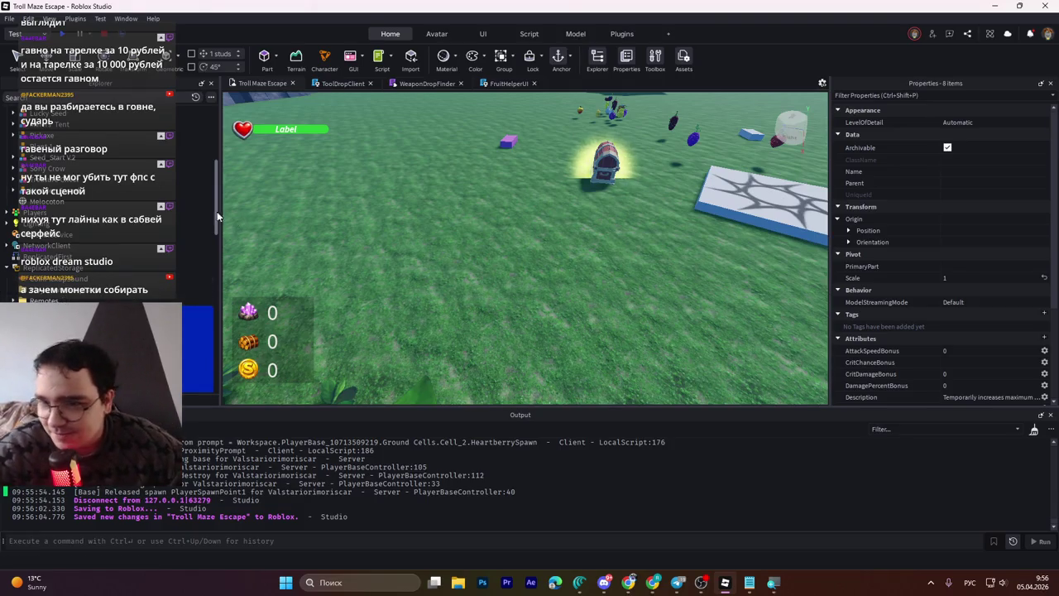
pyautogui.moveTo(217, 210)
pyautogui.mouseDown()
pyautogui.moveTo(214, 289)
pyautogui.moveTo(222, 270)
pyautogui.mouseUp()
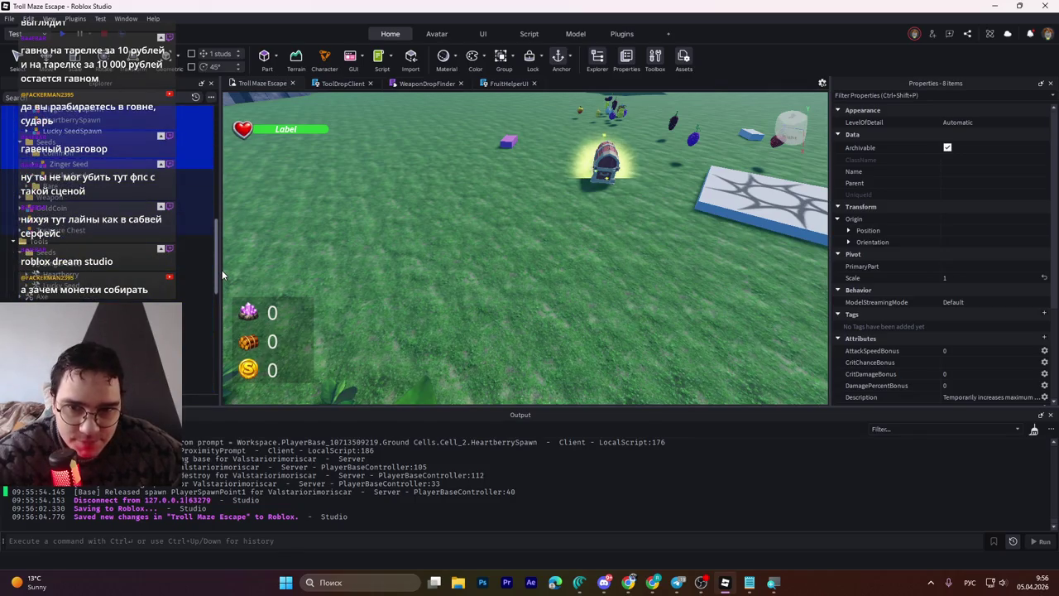
pyautogui.rightClick(523, 323)
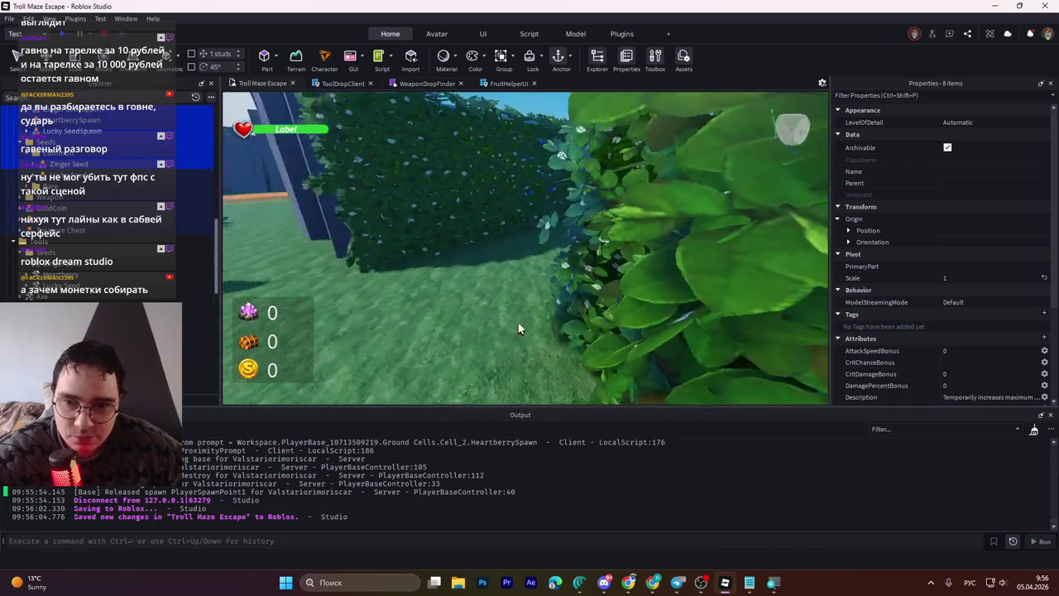
pyautogui.press('s')
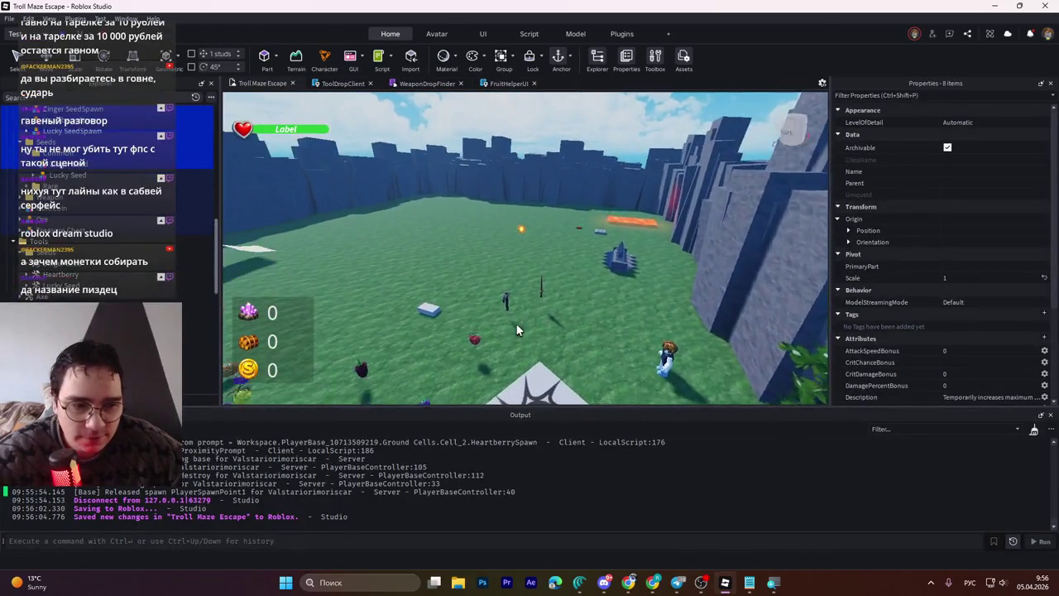
pyautogui.rightClick(514, 328)
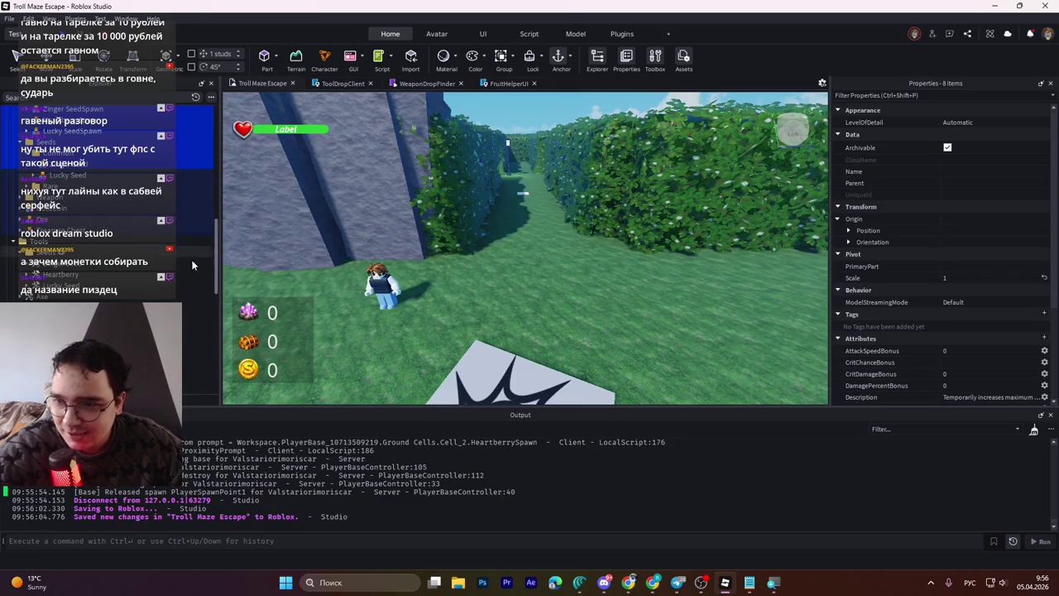
pyautogui.scroll(-3, 199, 298)
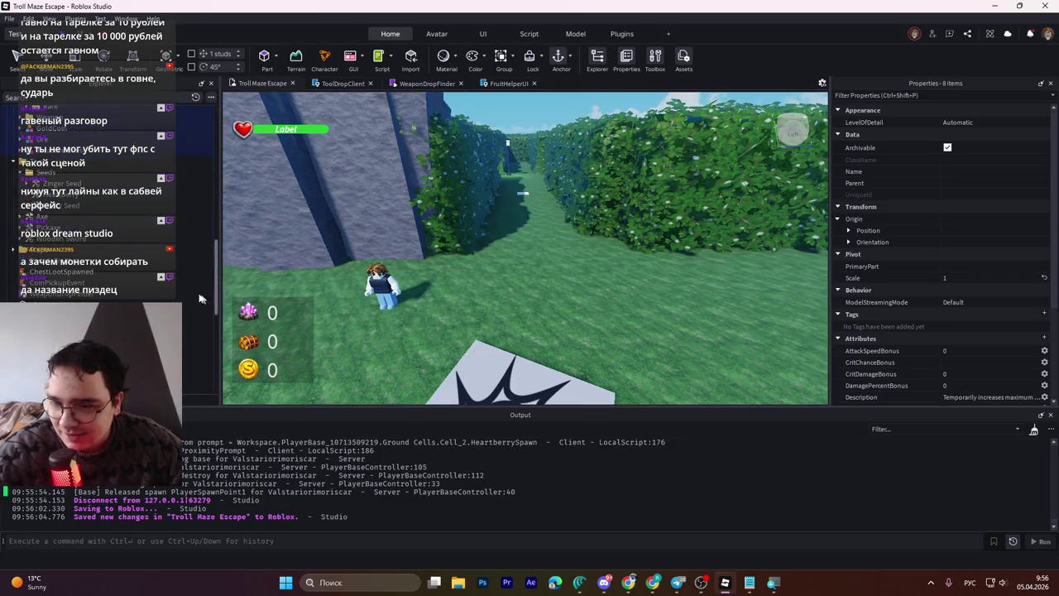
pyautogui.click(52, 282)
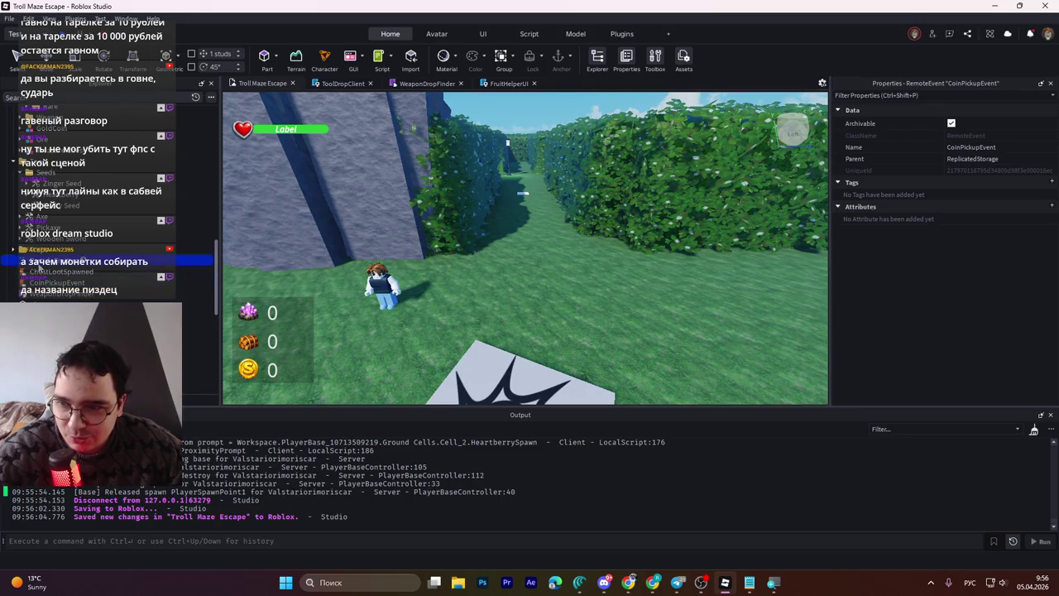
pyautogui.click(46, 294)
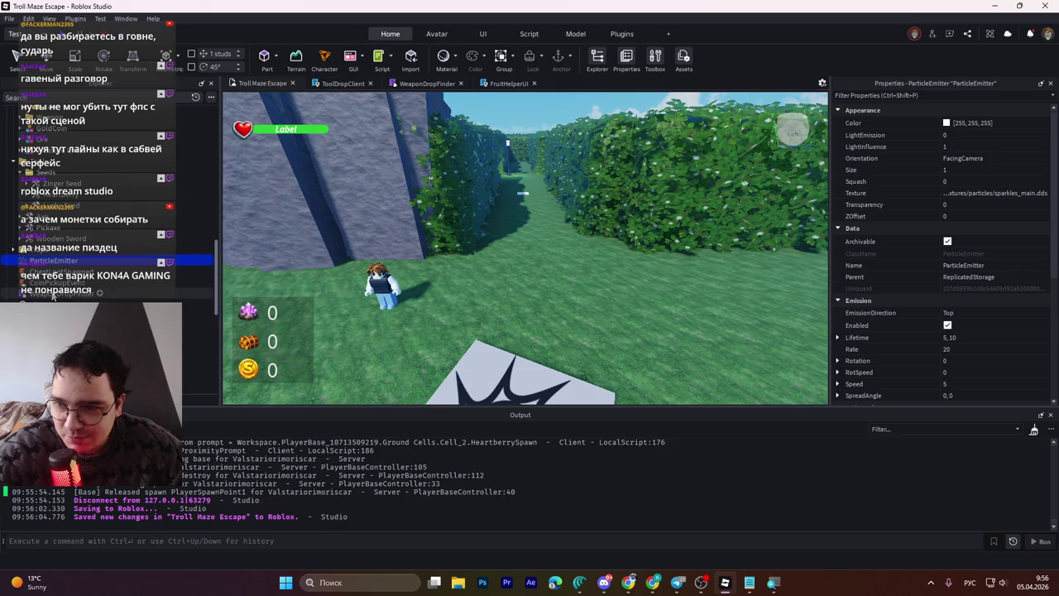
pyautogui.click(51, 282)
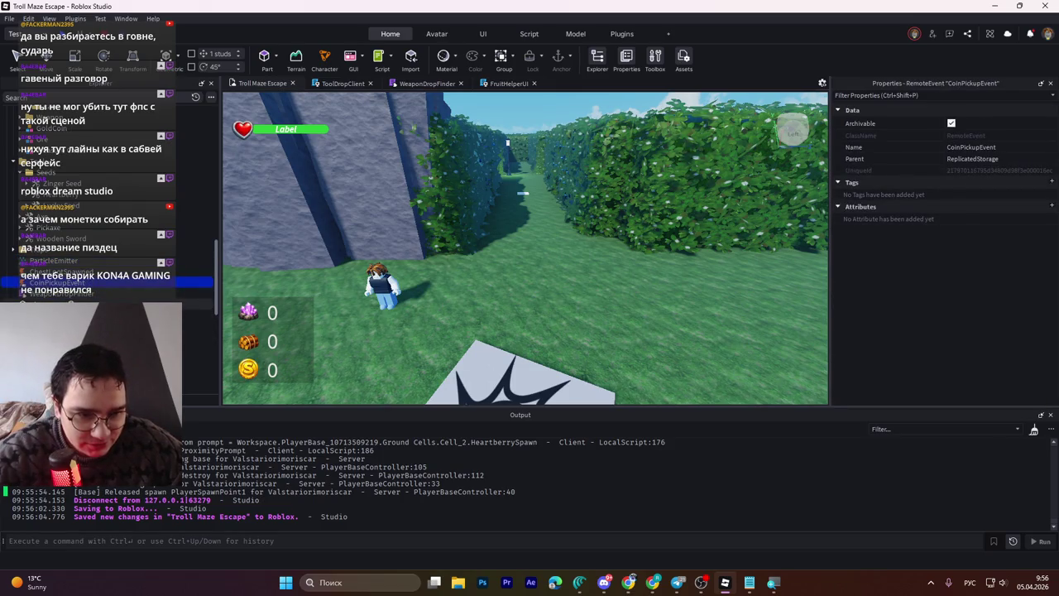
pyautogui.scroll(-3, 107, 249)
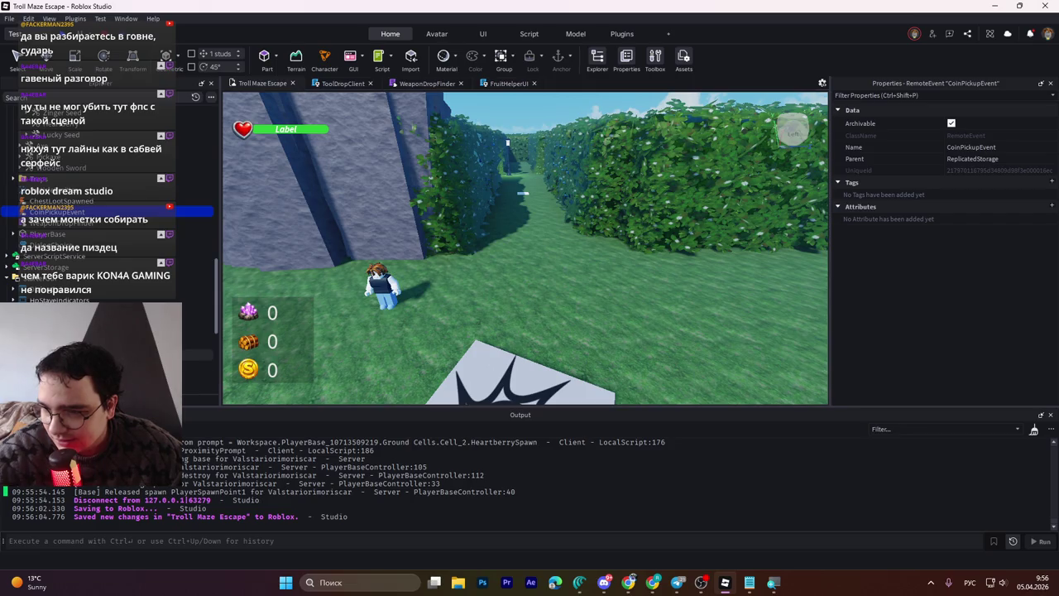
pyautogui.click(197, 355)
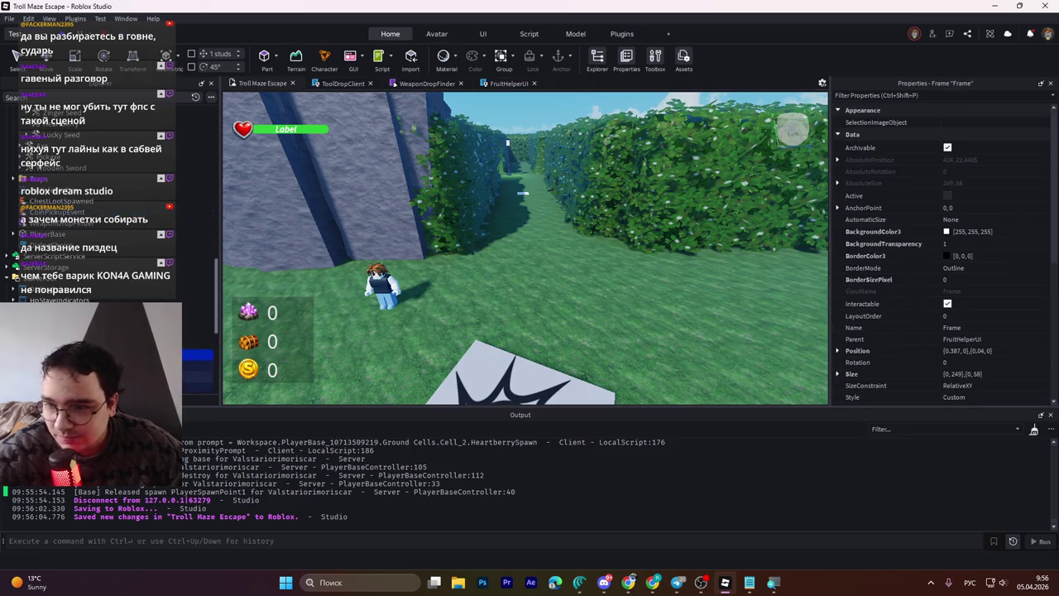
# Step: Make the fruit popup frame Visible, then select its ImageLabelDesc background above DescLabel
pyautogui.click(887, 95)
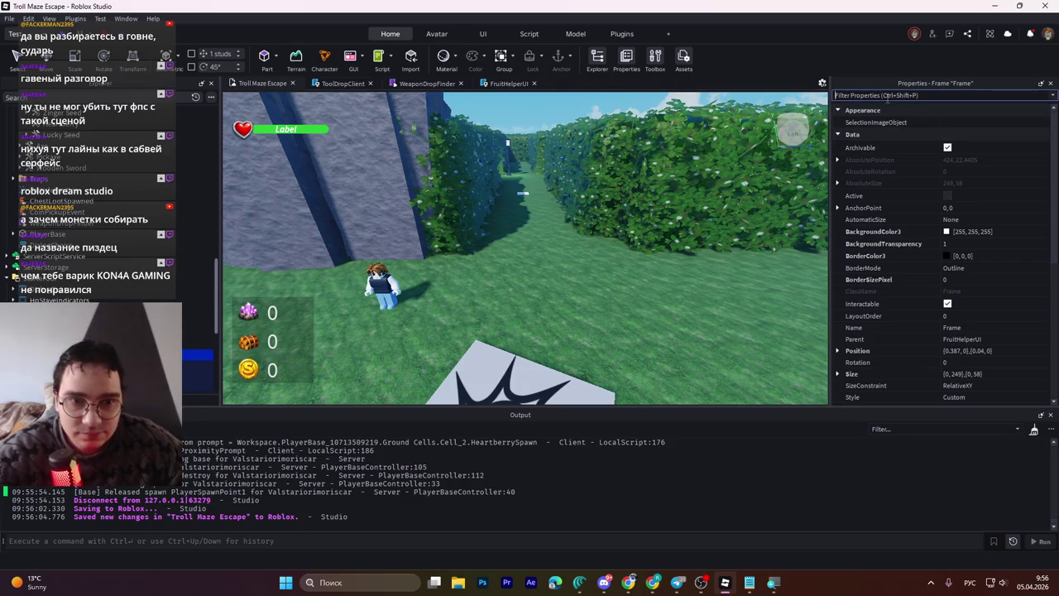
pyautogui.write('шьф')
pyautogui.press('BackSpace')
pyautogui.press('BackSpace')
pyautogui.press('BackSpace')
pyautogui.hotkey('alt', 'shift')
pyautogui.write('vis')
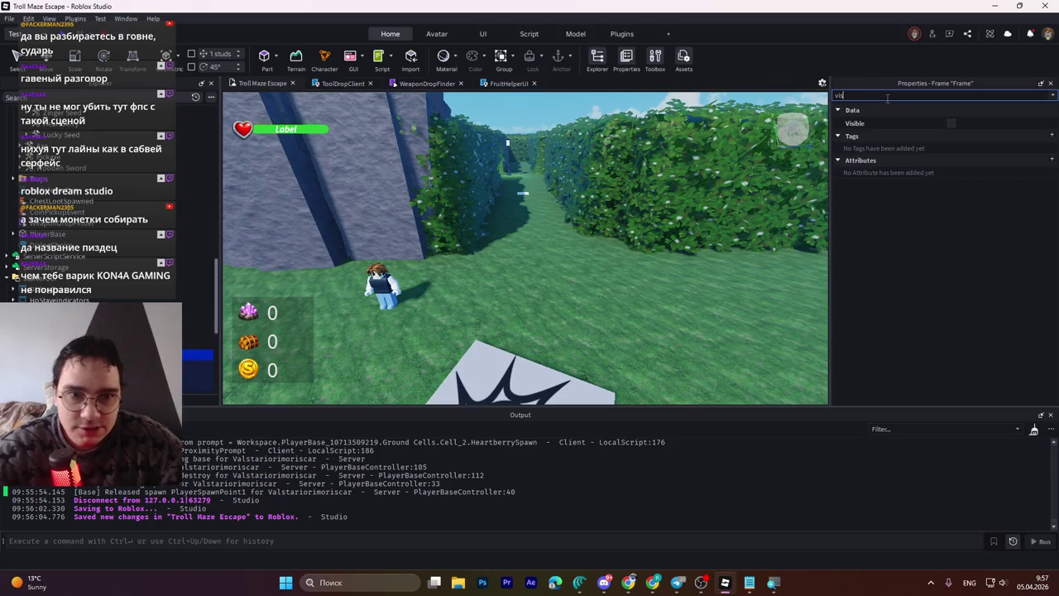
pyautogui.click(950, 123)
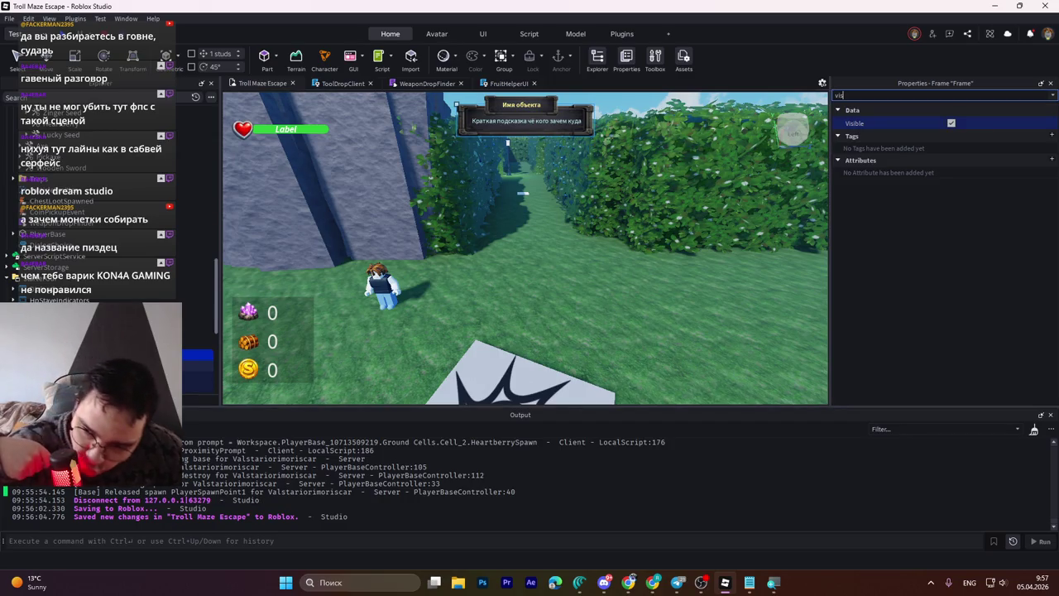
pyautogui.click(198, 377)
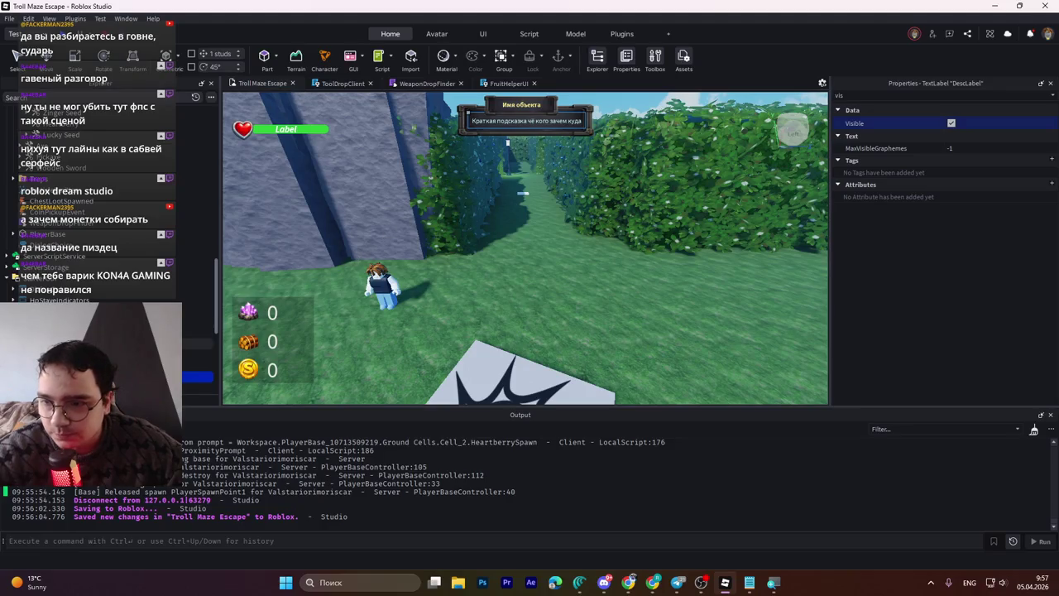
pyautogui.press('Up')
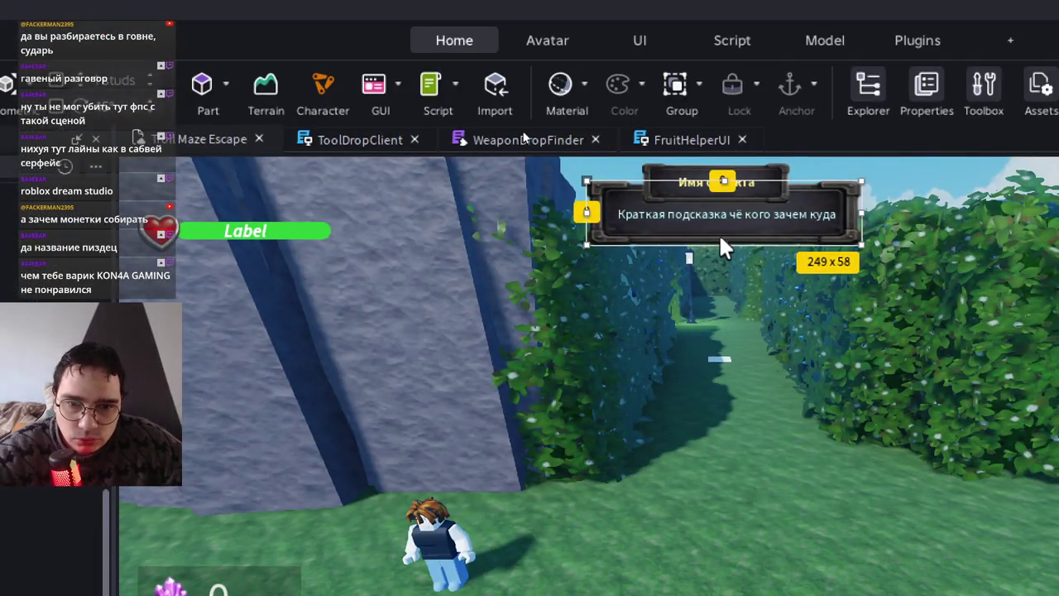
# Step: Make the popup background slightly taller and widen the name frame on both sides
pyautogui.moveTo(725, 246); pyautogui.dragTo(727, 267)
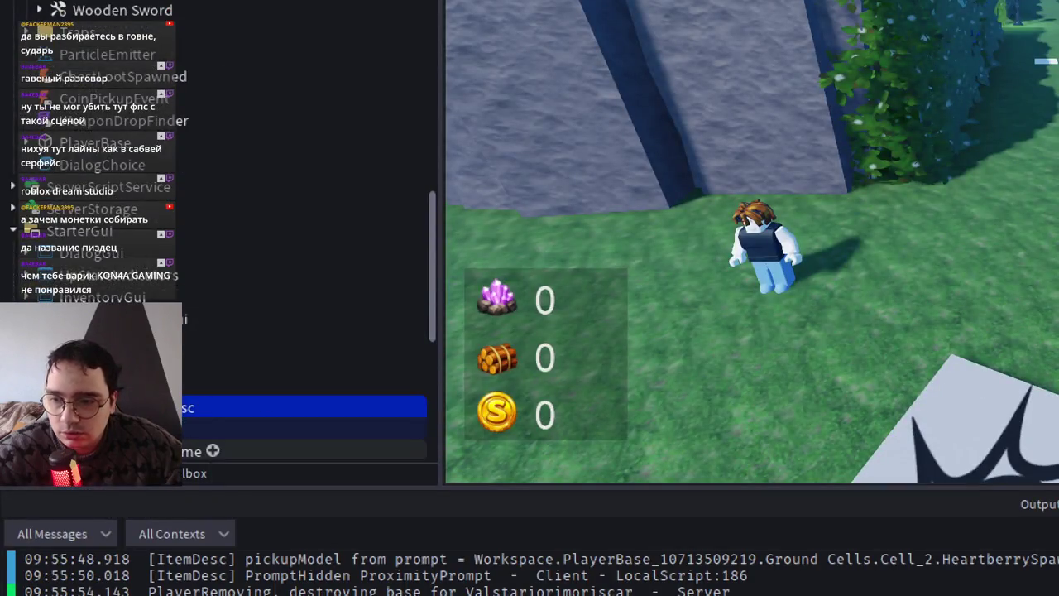
pyautogui.click(306, 450)
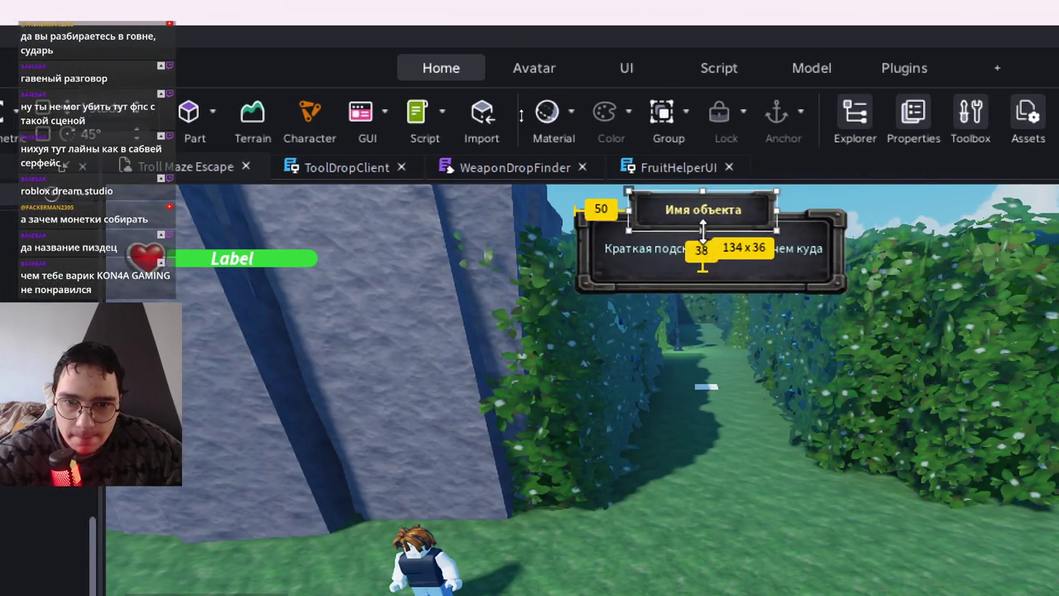
pyautogui.moveTo(702, 228); pyautogui.dragTo(712, 233)
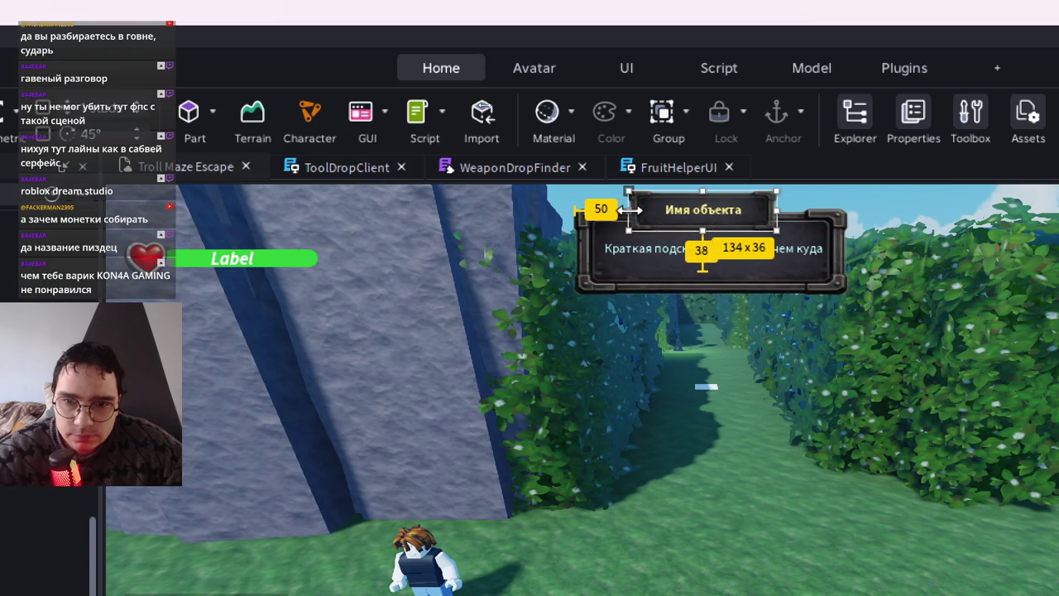
pyautogui.moveTo(631, 210); pyautogui.dragTo(624, 210)
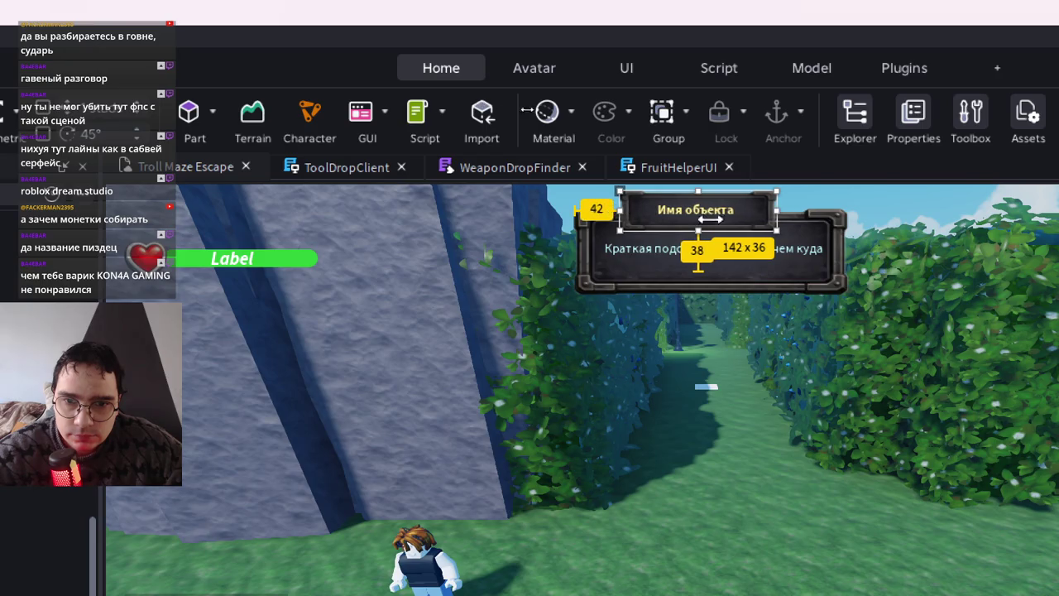
pyautogui.moveTo(776, 209); pyautogui.dragTo(785, 209)
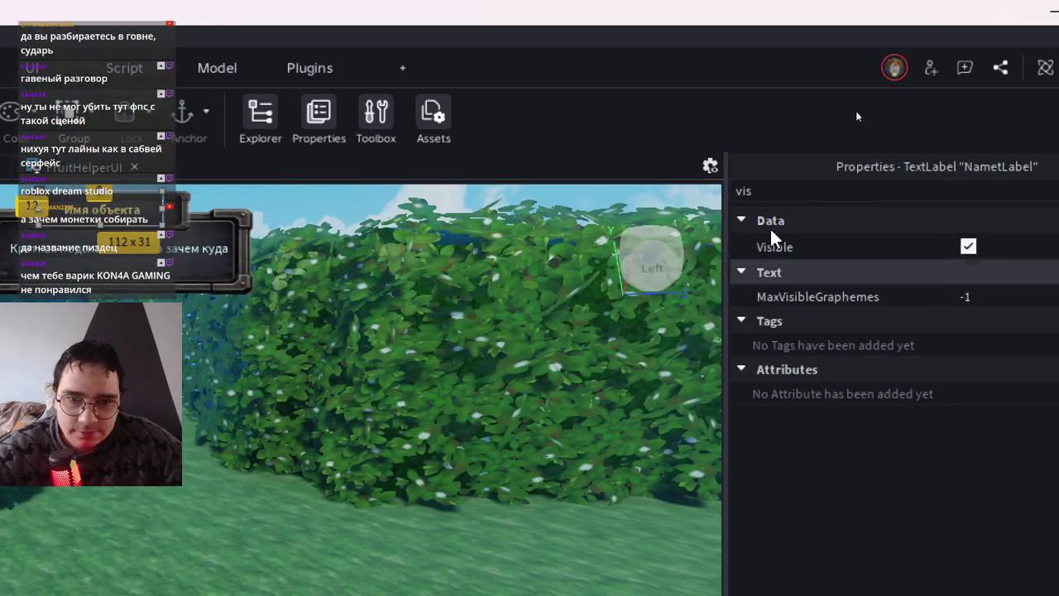
# Step: Set the NametLabel TextSize to 15 in Properties
pyautogui.click(797, 189)
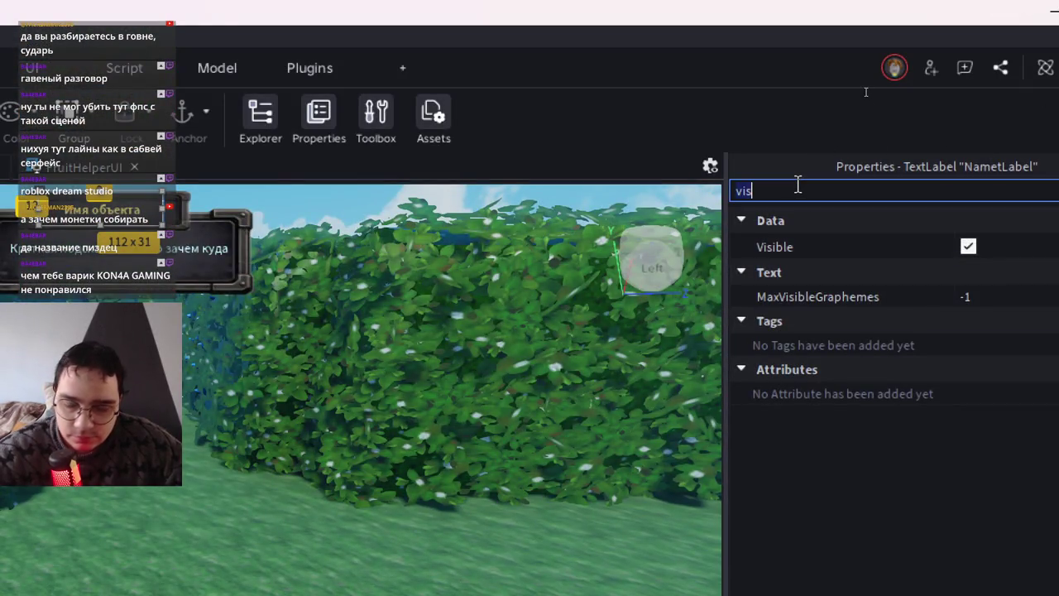
pyautogui.press('BackSpace')
pyautogui.press('BackSpace')
pyautogui.press('BackSpace')
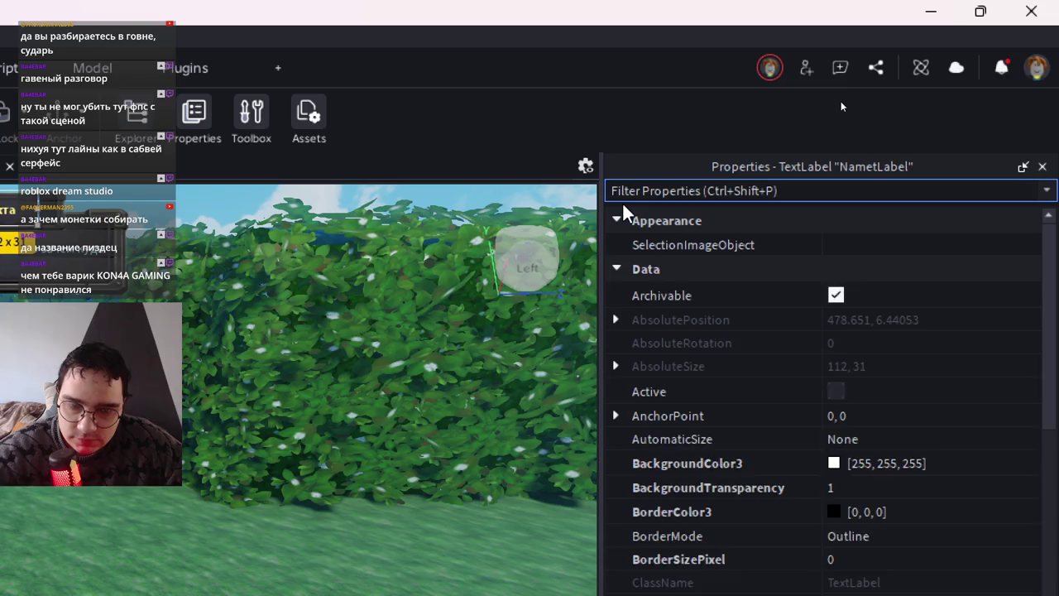
pyautogui.write('si')
pyautogui.click(868, 480)
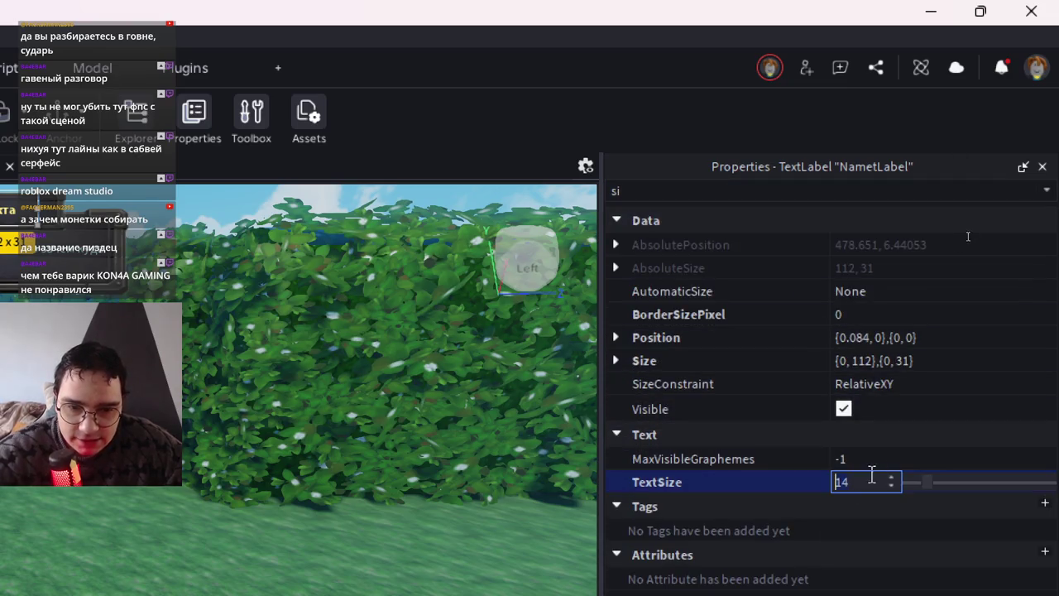
pyautogui.press('BackSpace')
pyautogui.write('5')
pyautogui.press('Return')
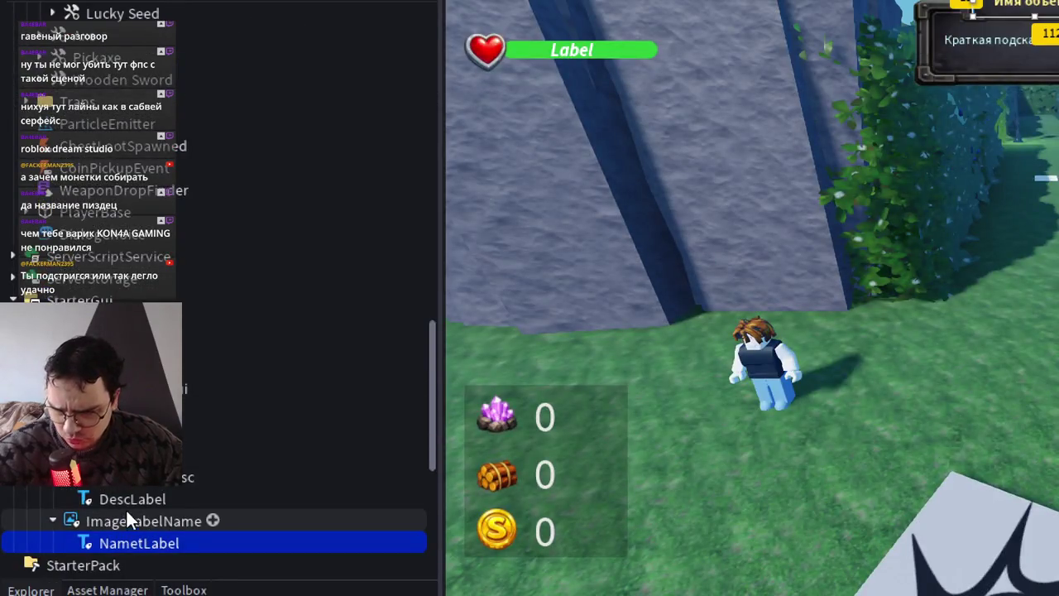
# Step: Stretch DescLabel's bottom edge down so it measures 212x44
pyautogui.click(121, 499)
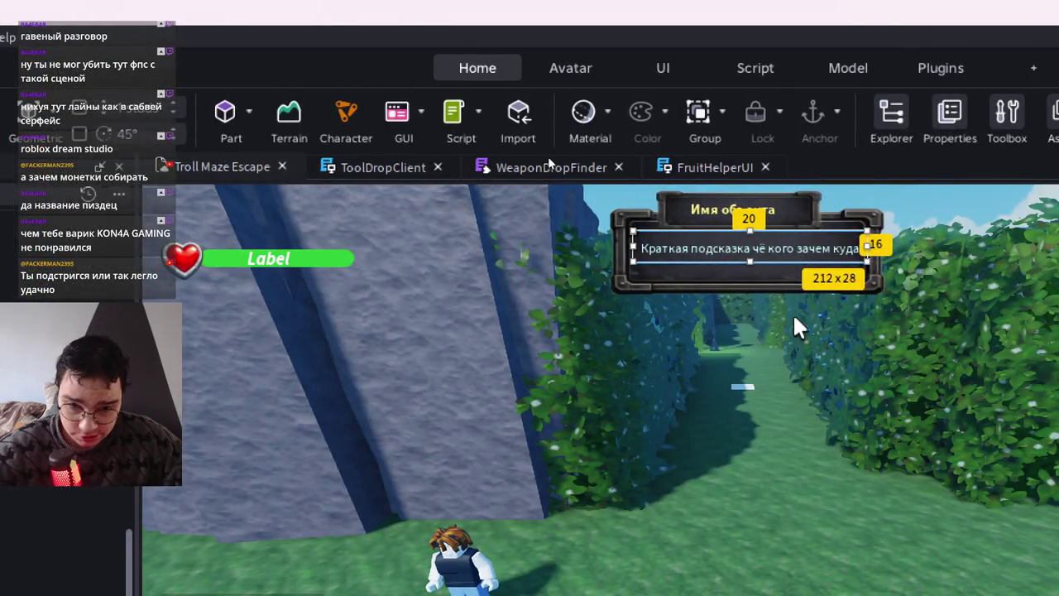
pyautogui.moveTo(750, 263); pyautogui.dragTo(748, 279)
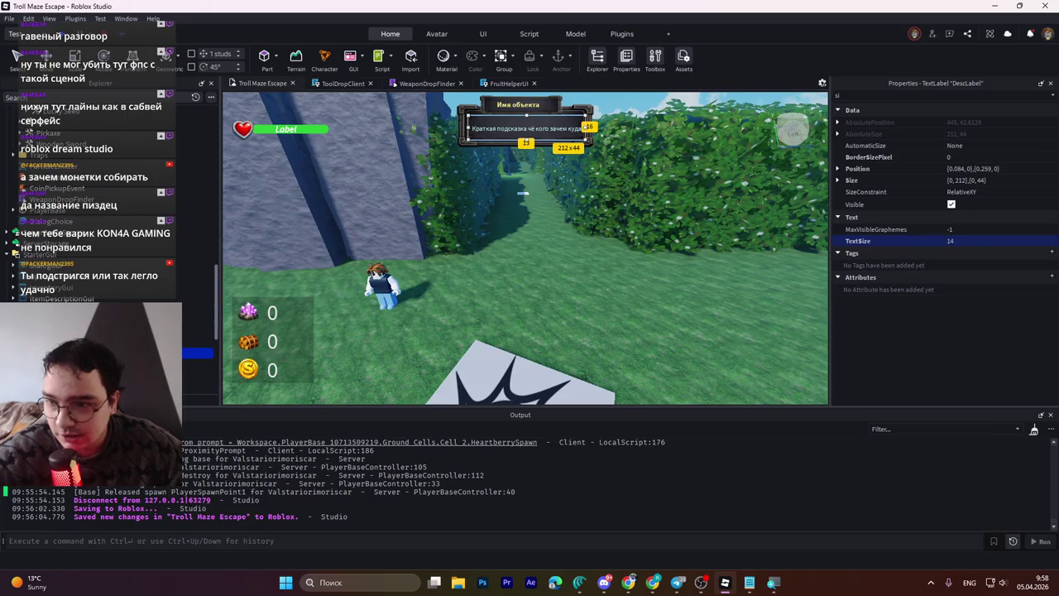
# Step: Drag DescLabel's top edge up to 212x49, then clear the Properties filter
pyautogui.click(197, 353)
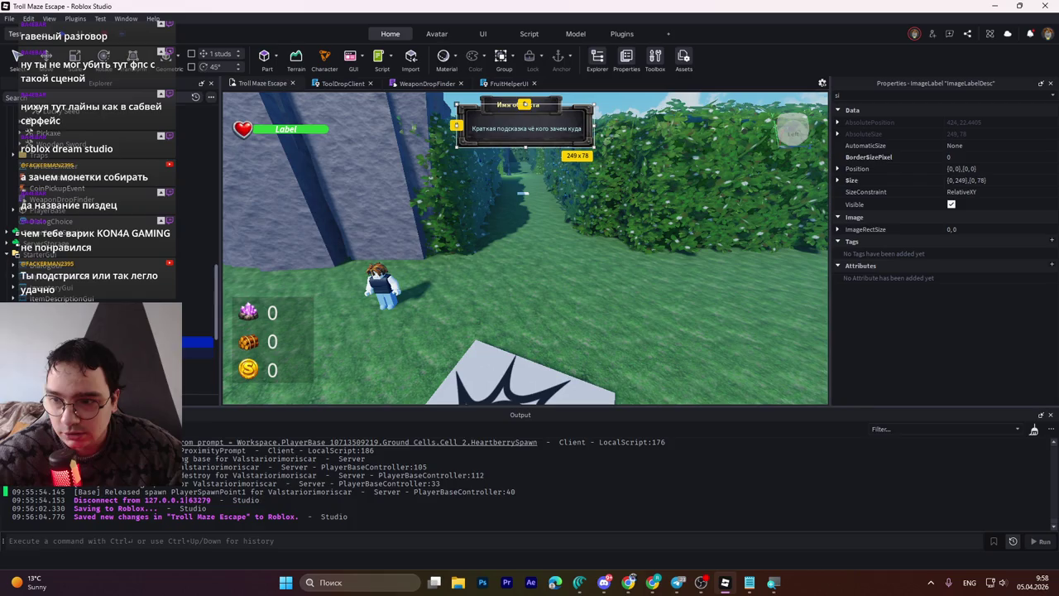
pyautogui.click(521, 128)
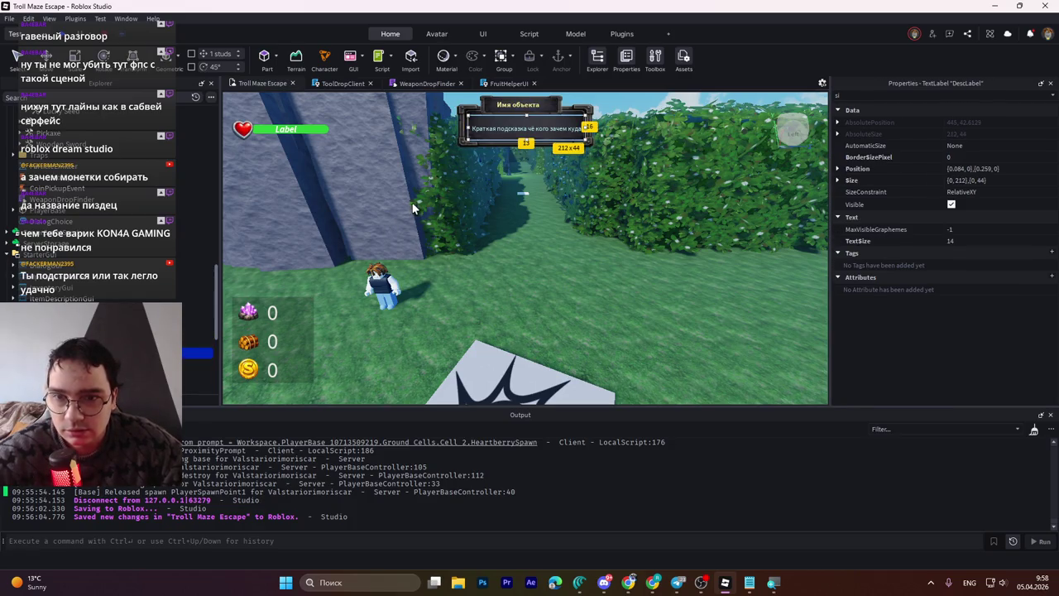
pyautogui.press('super')
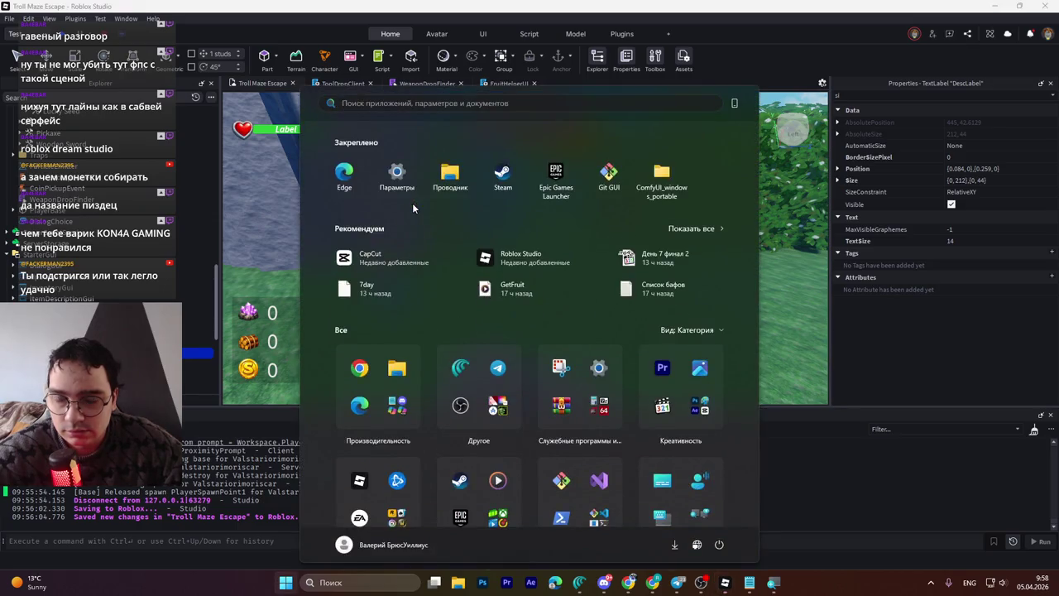
pyautogui.press('super')
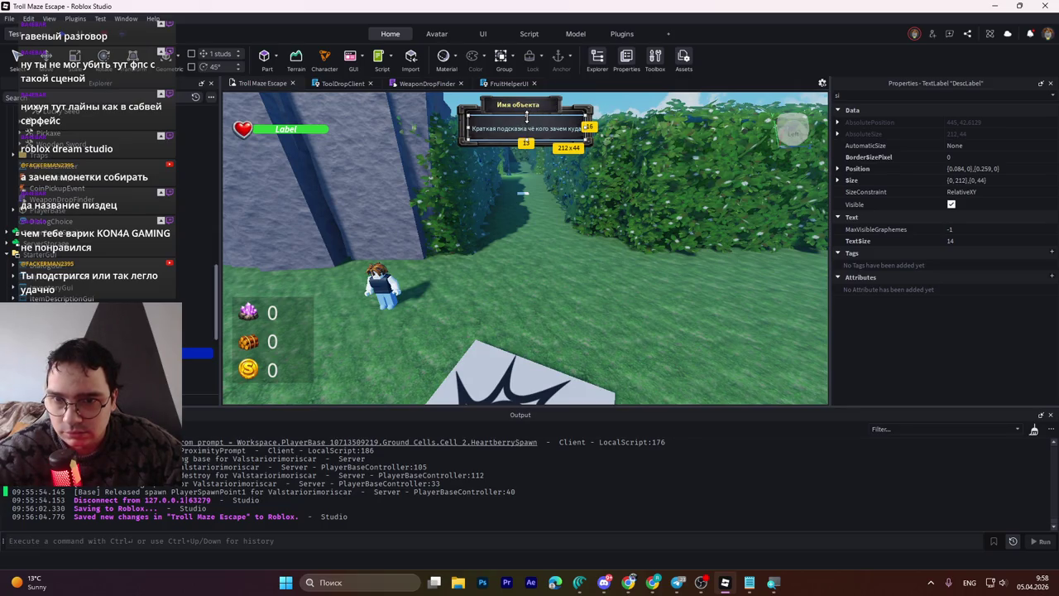
pyautogui.moveTo(526, 118); pyautogui.dragTo(526, 114)
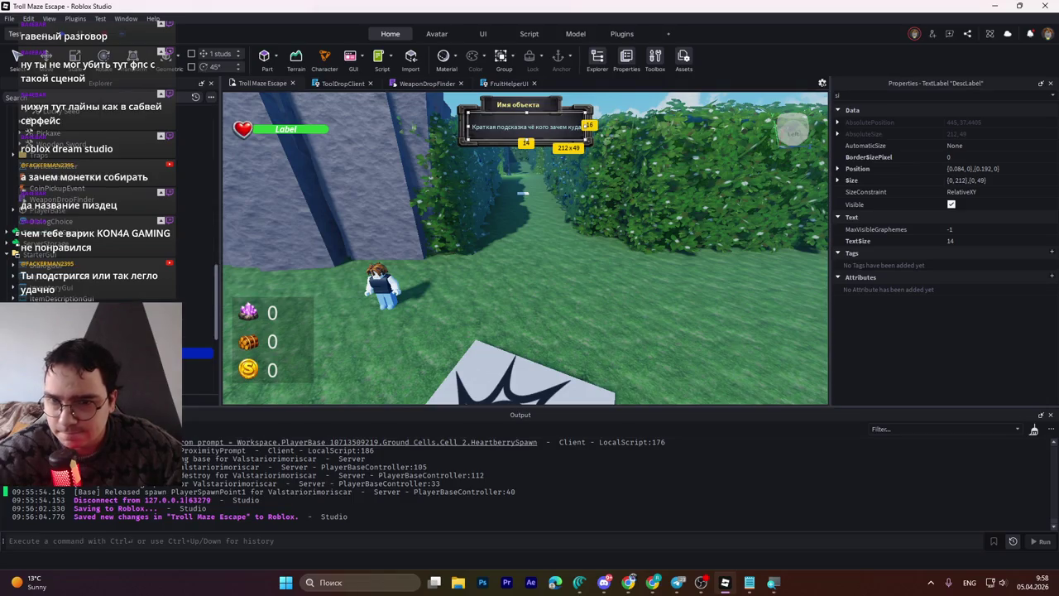
pyautogui.click(196, 341)
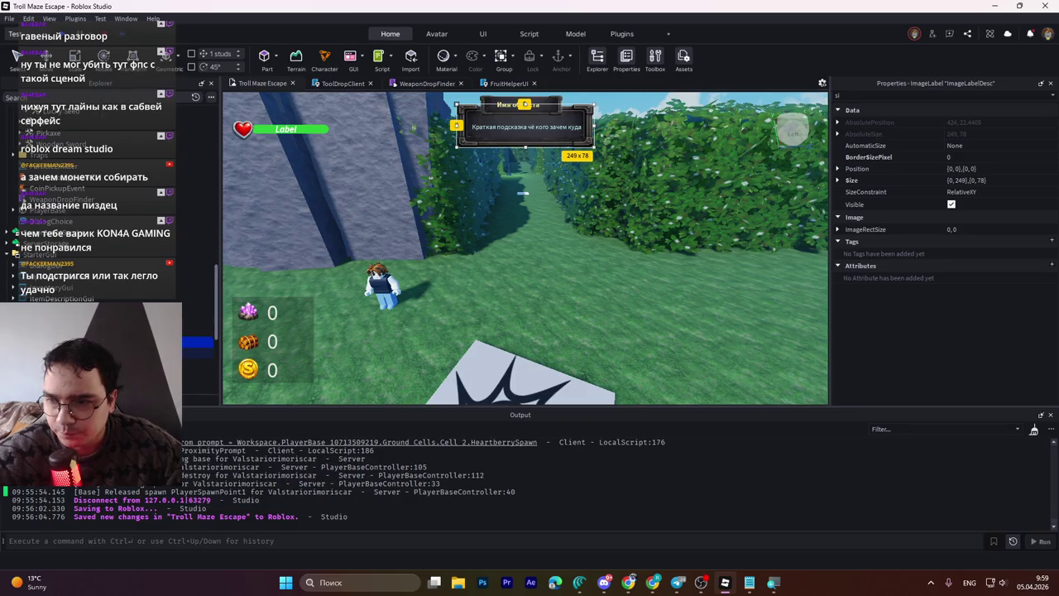
pyautogui.click(197, 353)
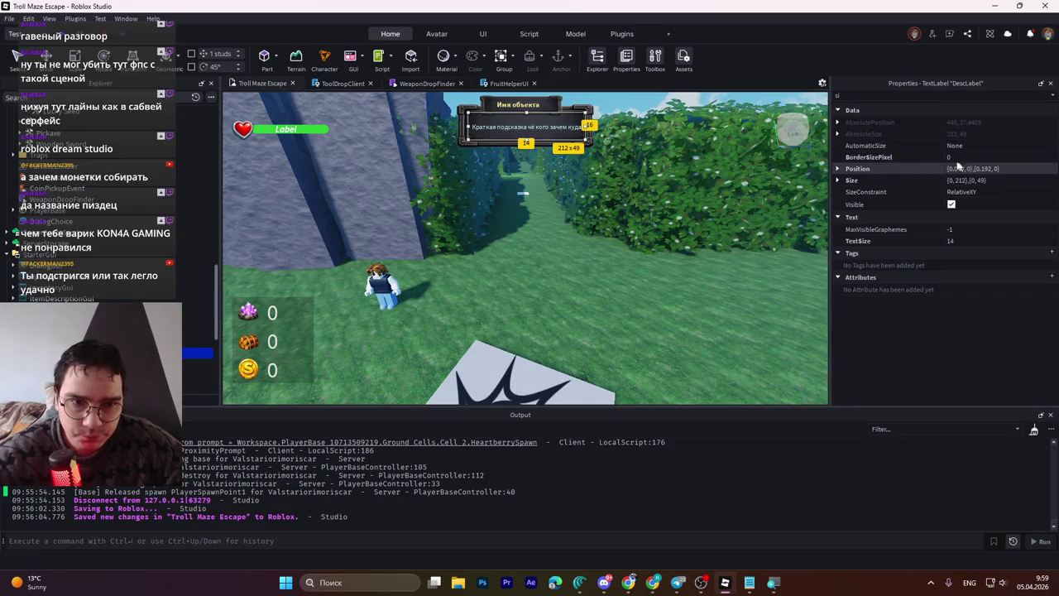
pyautogui.click(872, 93)
pyautogui.press('BackSpace')
pyautogui.press('BackSpace')
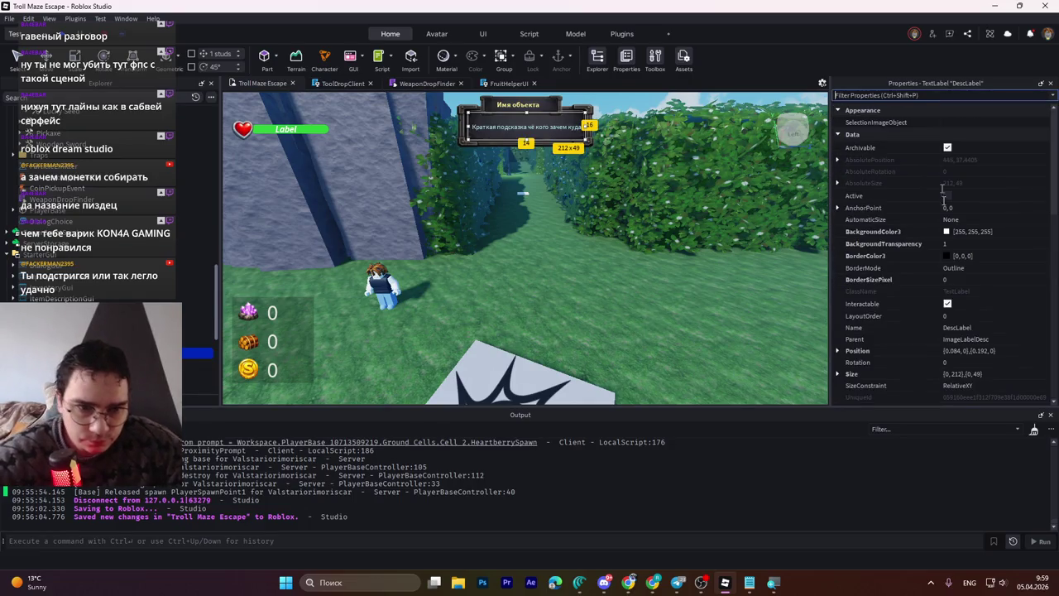
# Step: Lengthen DescLabel's Text with an extra hint phrase and commit it
pyautogui.scroll(-5, 926, 366)
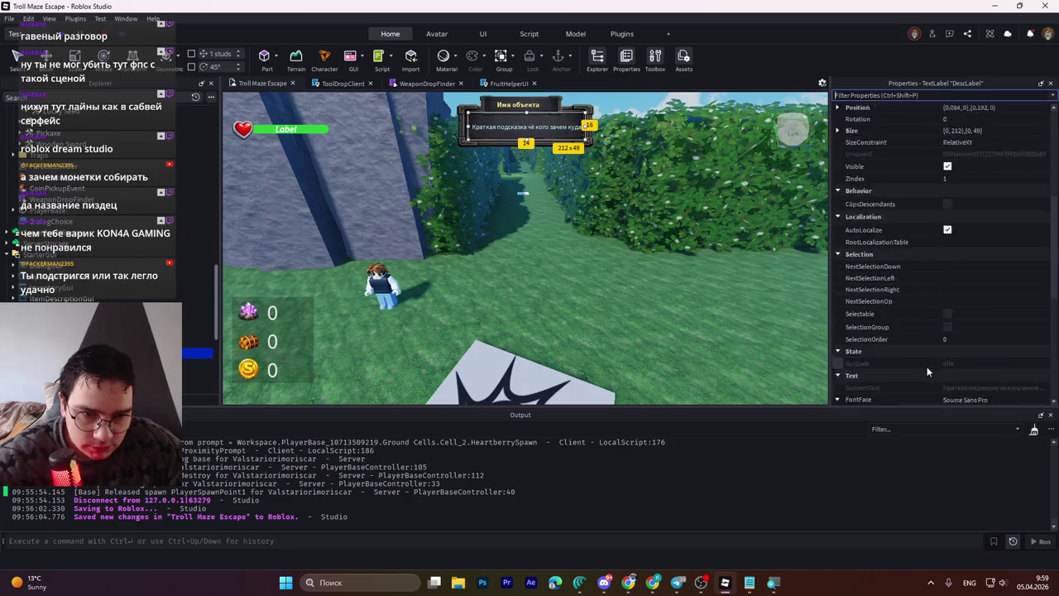
pyautogui.scroll(3, 933, 364)
pyautogui.scroll(2, 934, 363)
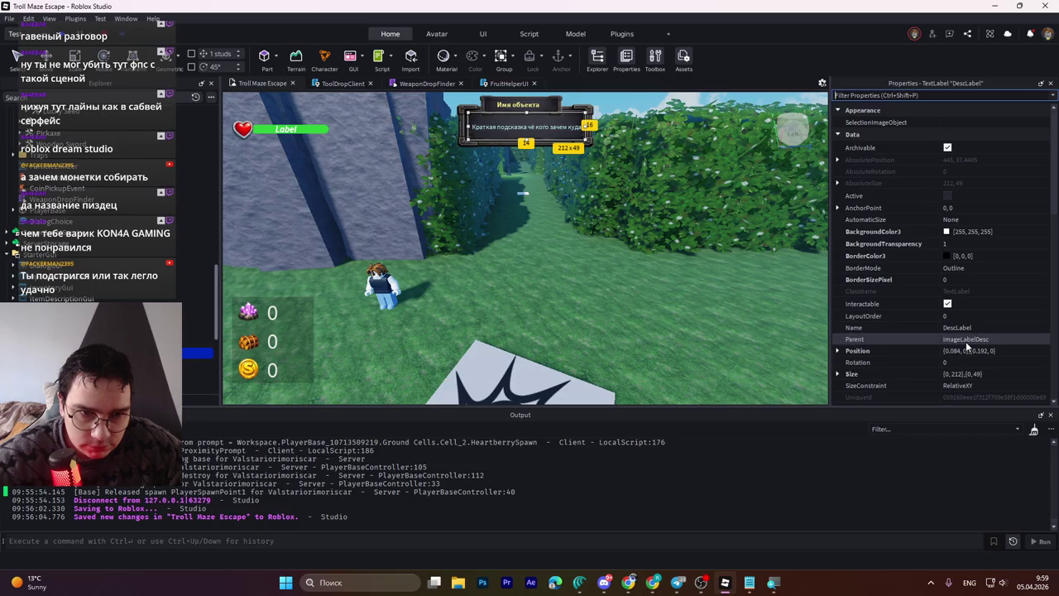
pyautogui.scroll(-4, 965, 341)
pyautogui.scroll(-6, 965, 340)
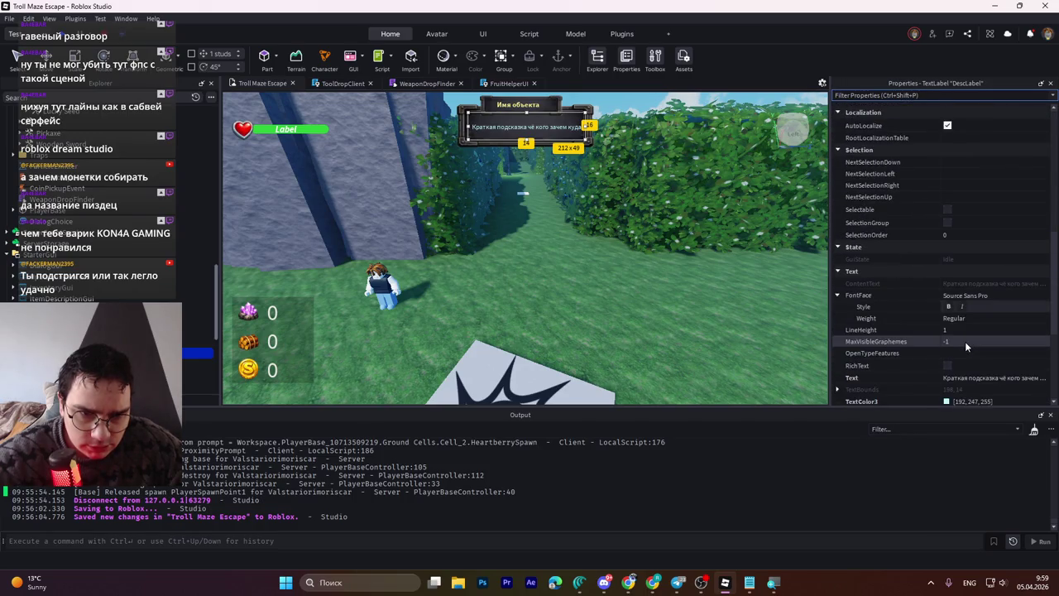
pyautogui.scroll(-1, 964, 341)
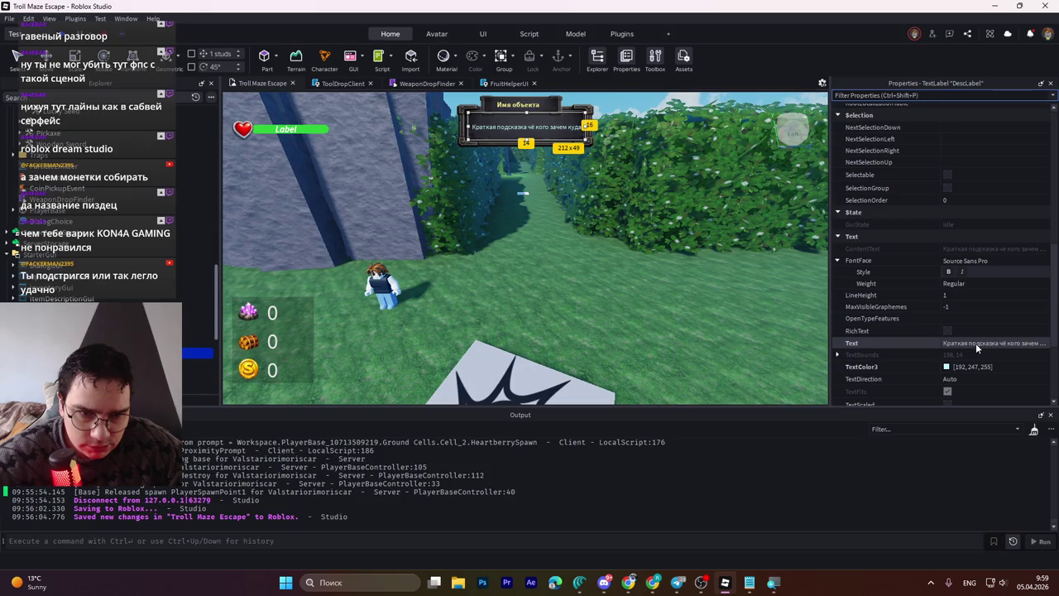
pyautogui.click(975, 342)
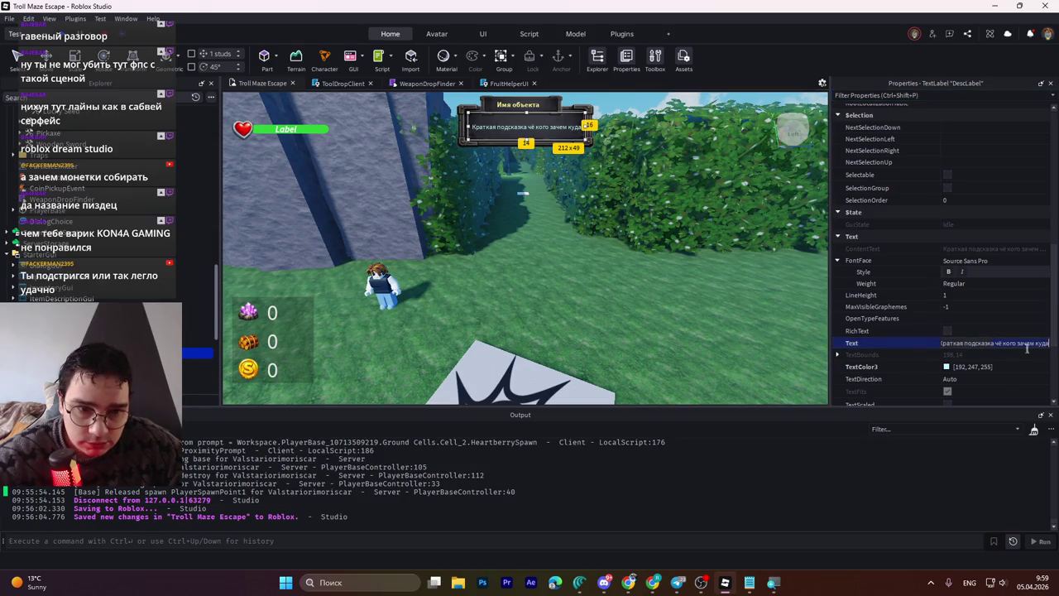
pyautogui.write('.txt.')
pyautogui.press('BackSpace')
pyautogui.press('BackSpace')
pyautogui.press('BackSpace')
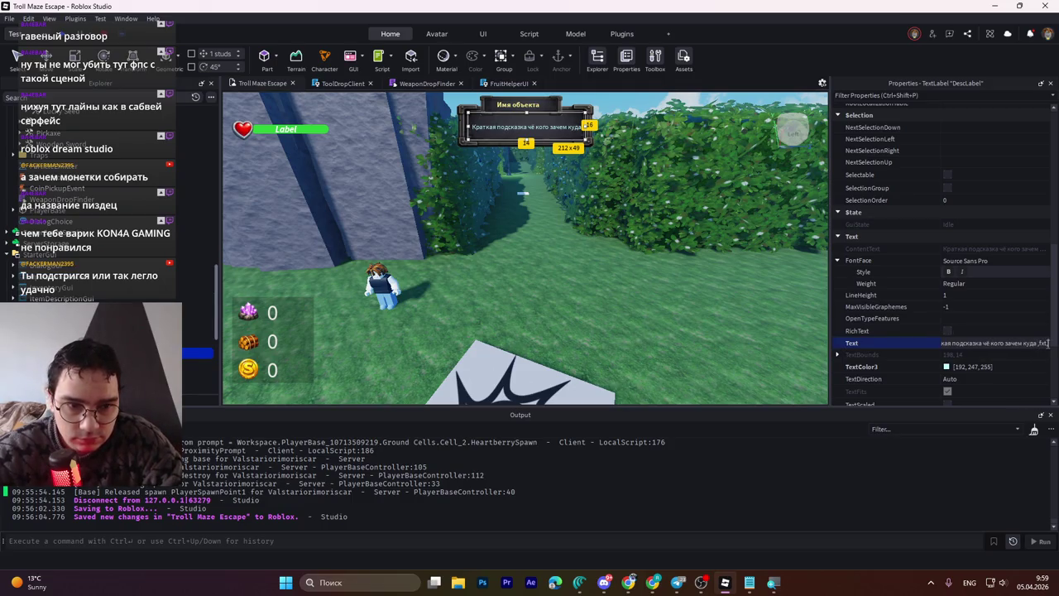
pyautogui.write('.ба')
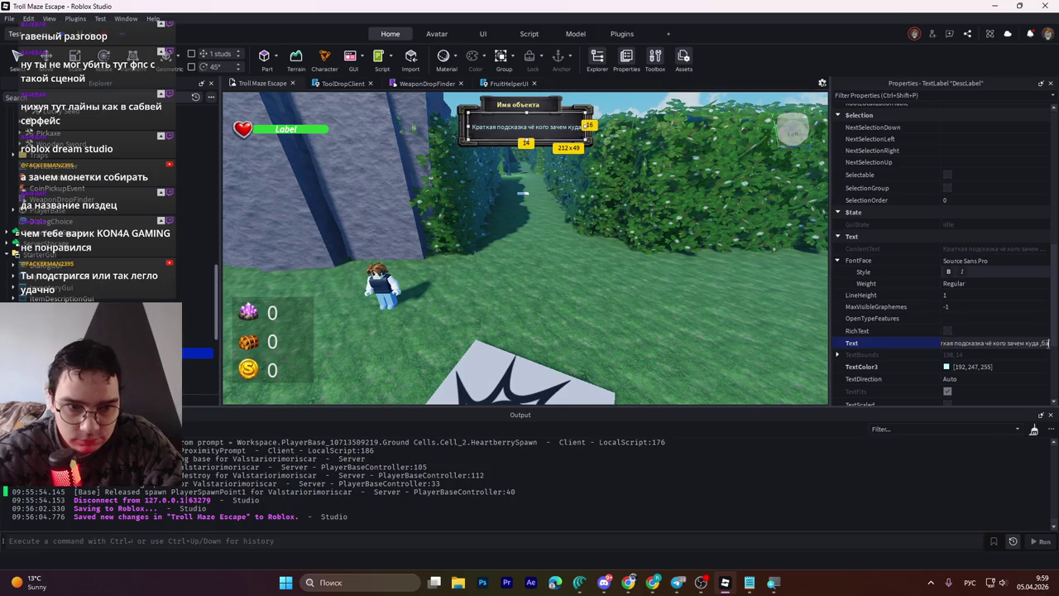
pyautogui.write('чебар повелитель говна')
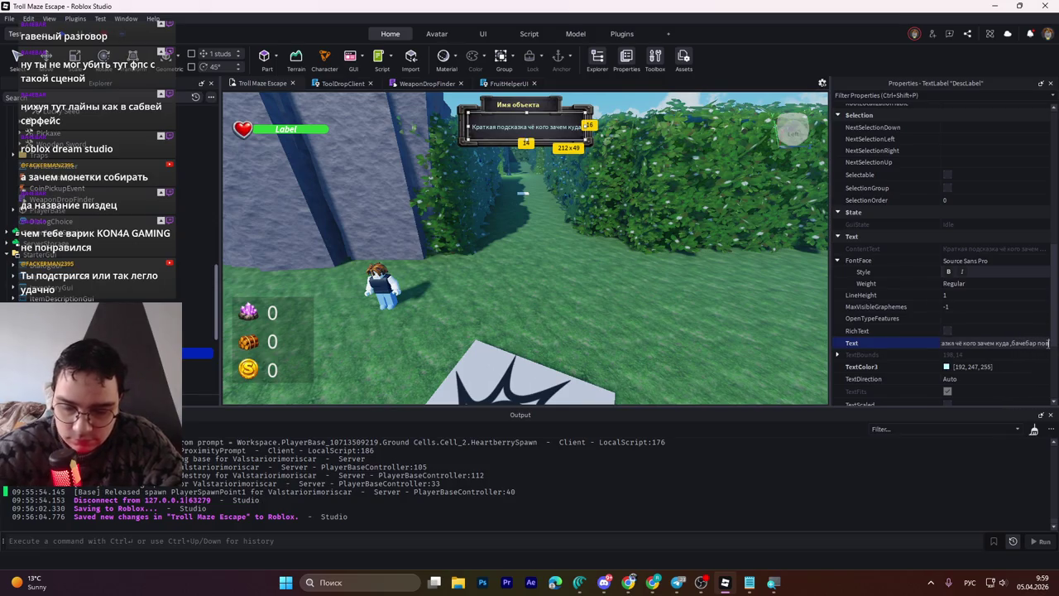
pyautogui.press('Return')
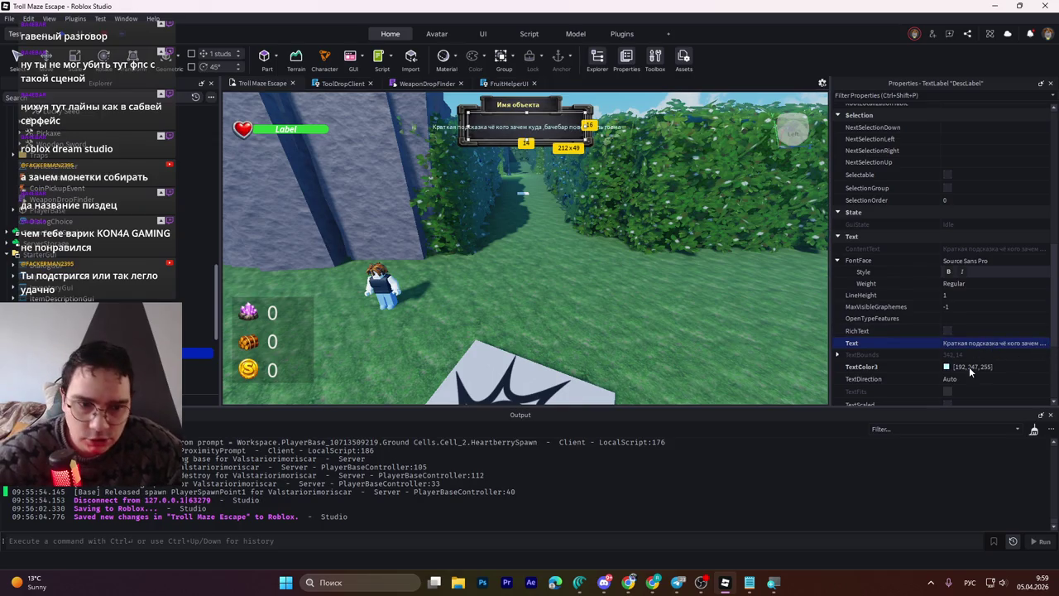
# Step: Enable RichText and TextScaled on DescLabel
pyautogui.click(948, 329)
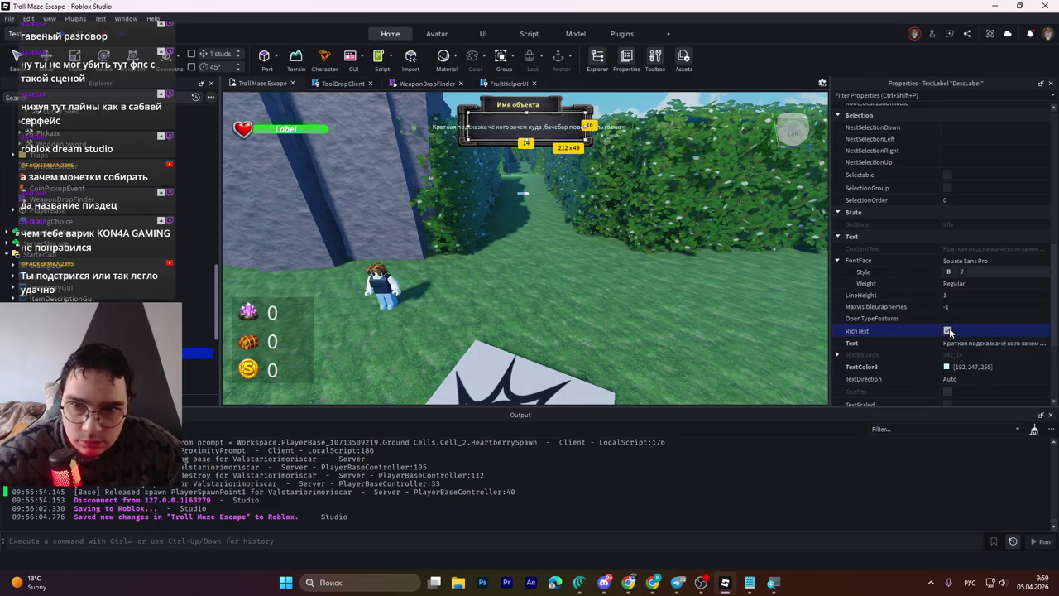
pyautogui.click(947, 331)
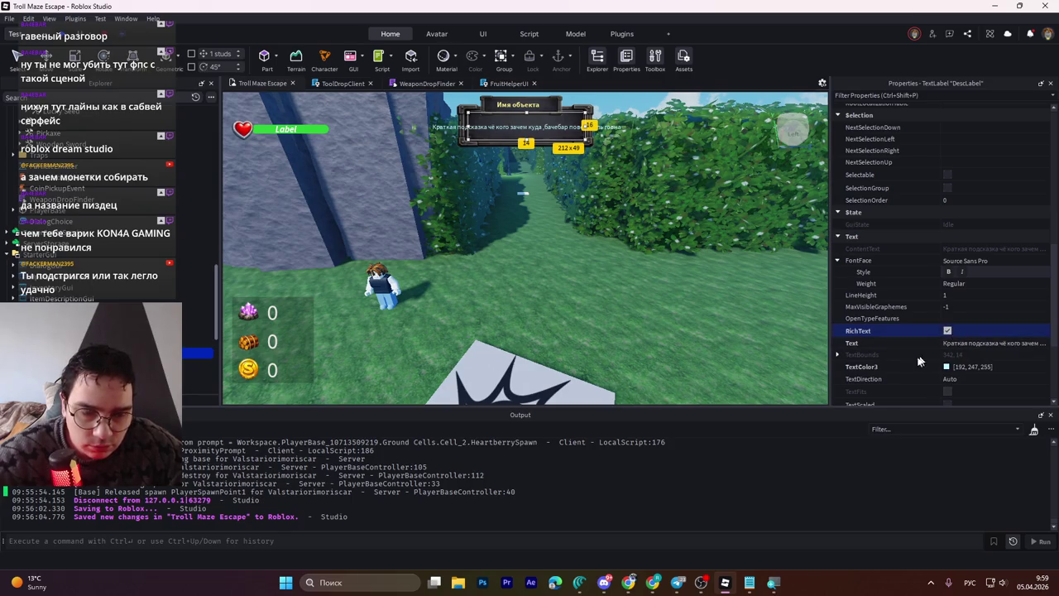
pyautogui.scroll(-3, 949, 335)
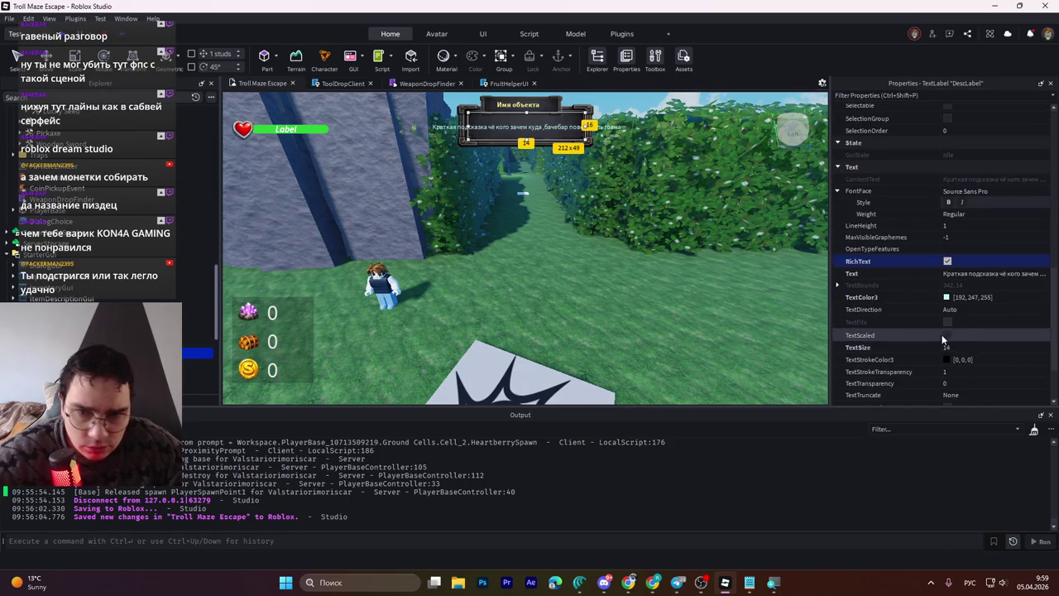
pyautogui.click(947, 335)
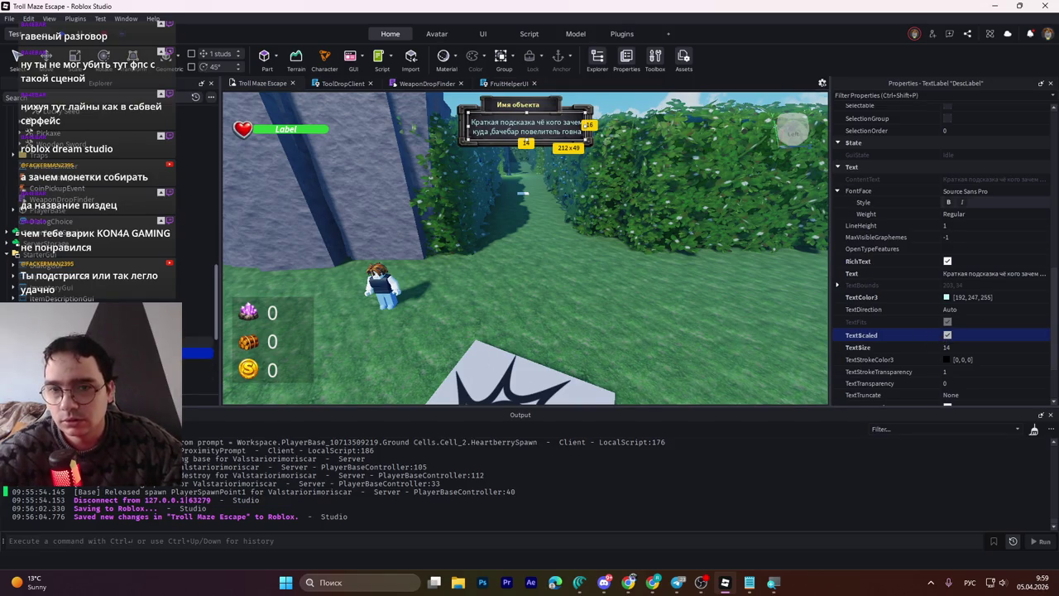
pyautogui.click(517, 105)
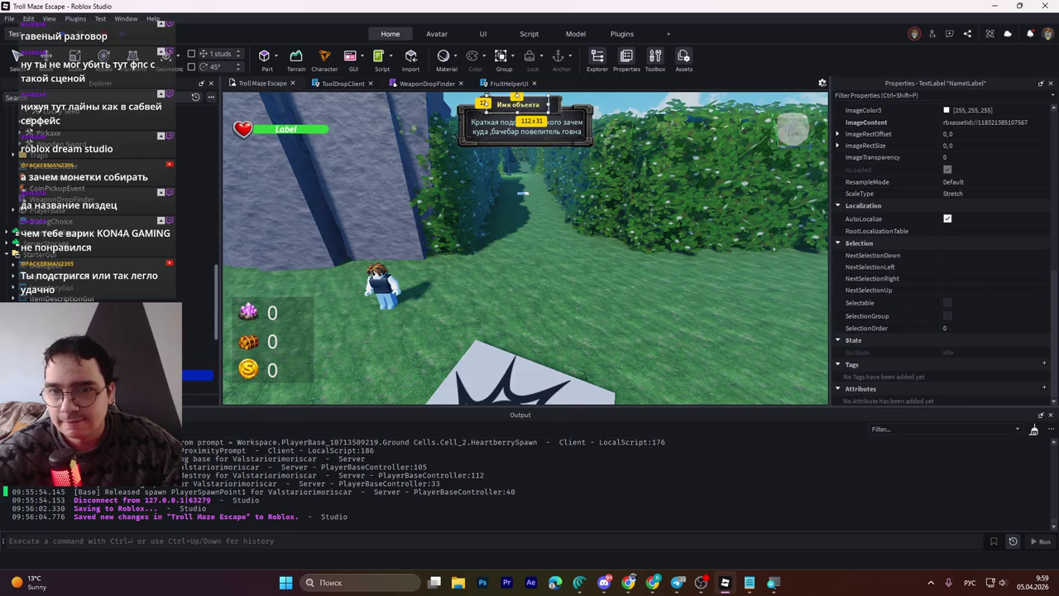
# Step: Select the popup Frame and filter its properties by 'vis' to find Visible
pyautogui.scroll(-3, 959, 279)
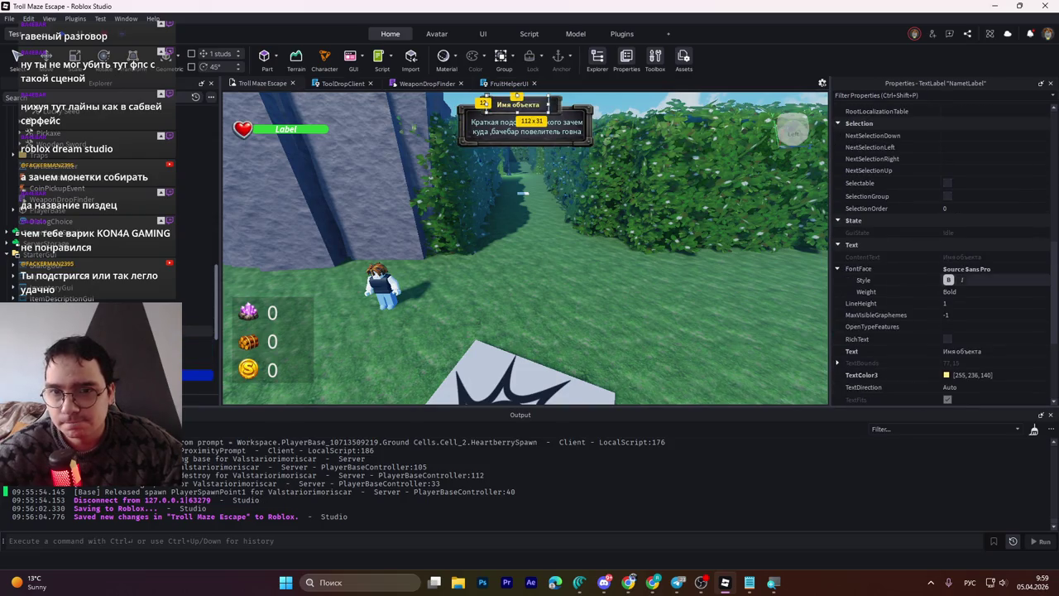
pyautogui.click(524, 136)
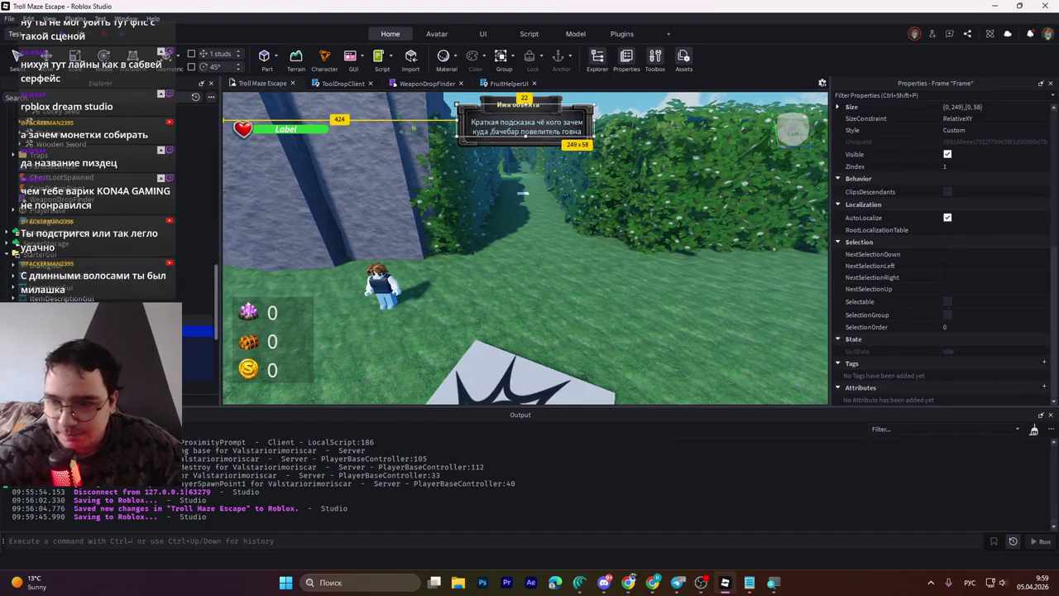
pyautogui.click(896, 96)
pyautogui.write('мшыш')
pyautogui.hotkey('alt', 'shift')
pyautogui.press('BackSpace')
pyautogui.press('BackSpace')
pyautogui.press('BackSpace')
pyautogui.write('vis')
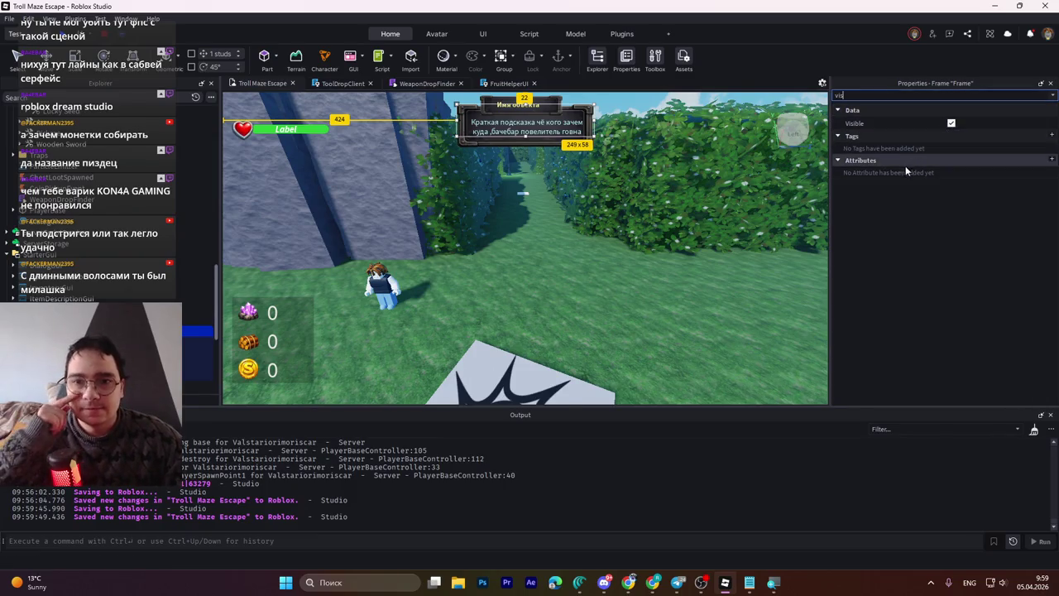
# Step: Uncheck the popup Frame's Visible property and collapse the FruitHelperUI branch
pyautogui.click(951, 123)
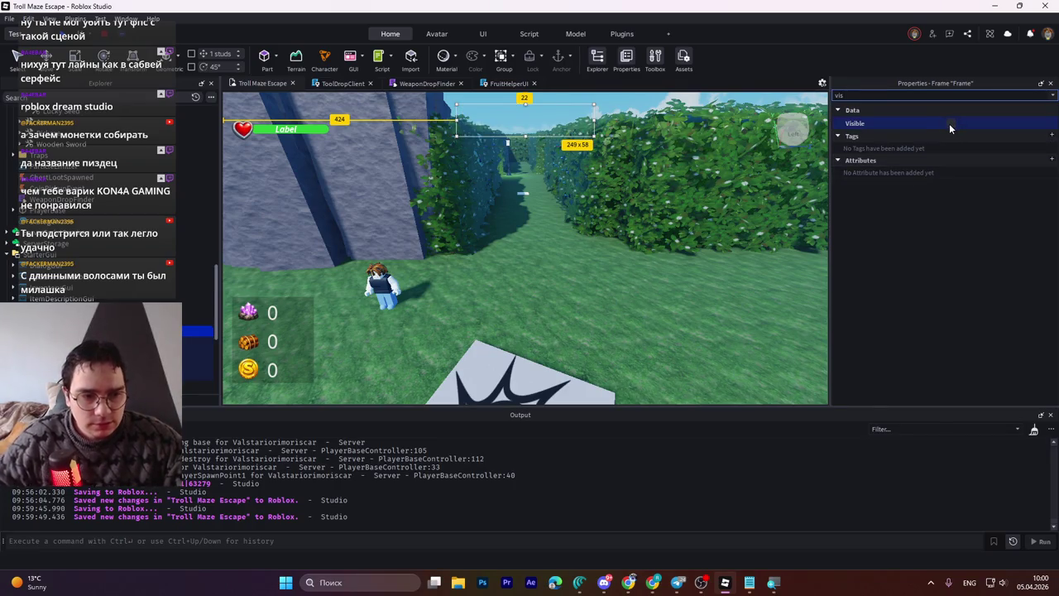
pyautogui.click(82, 320)
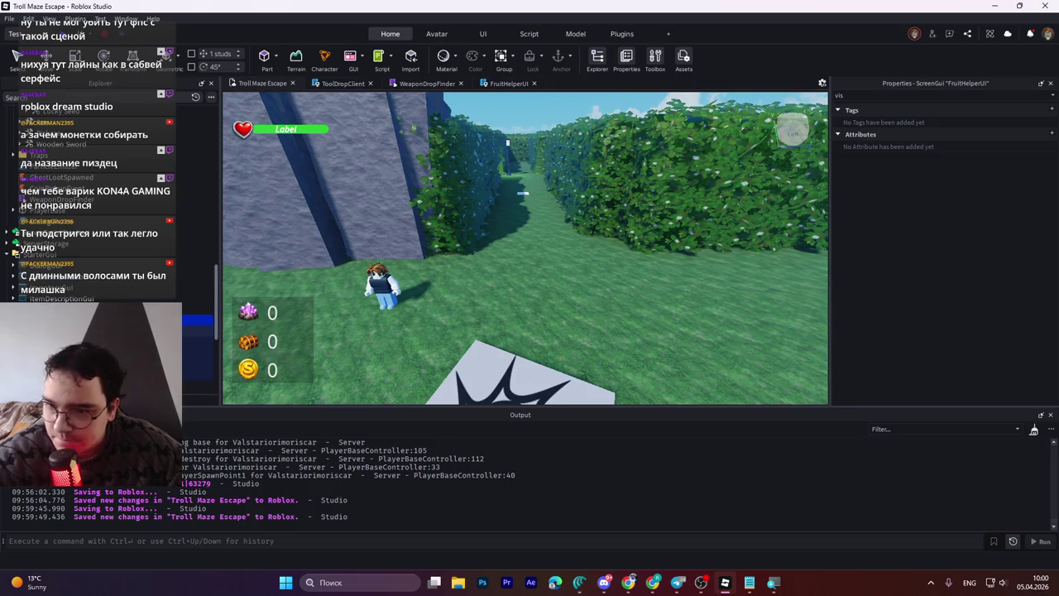
pyautogui.click(166, 331)
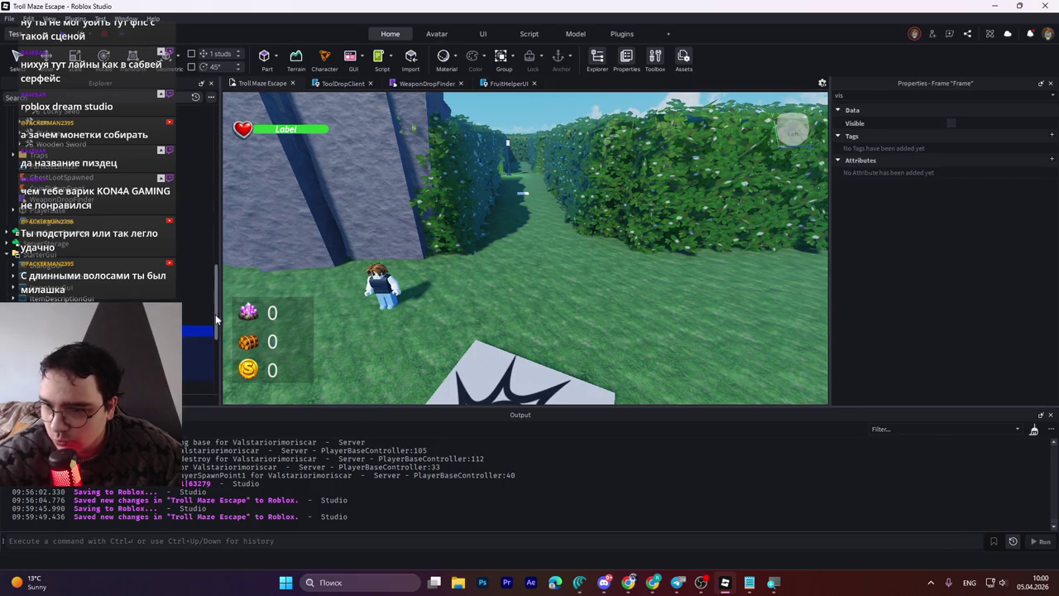
pyautogui.moveTo(215, 319); pyautogui.dragTo(220, 337)
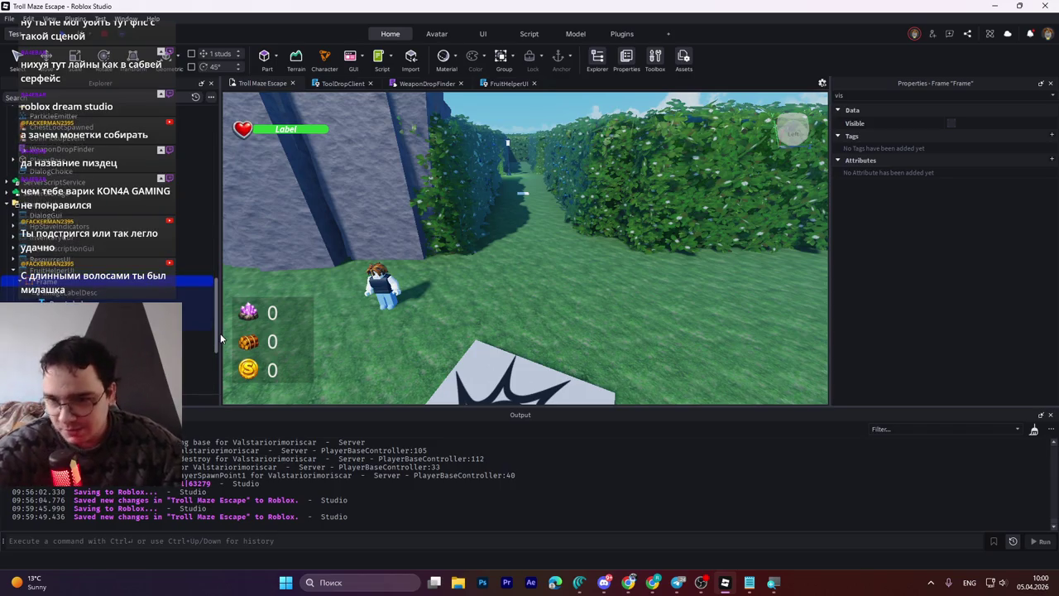
pyautogui.scroll(1, 217, 329)
pyautogui.scroll(1, 224, 329)
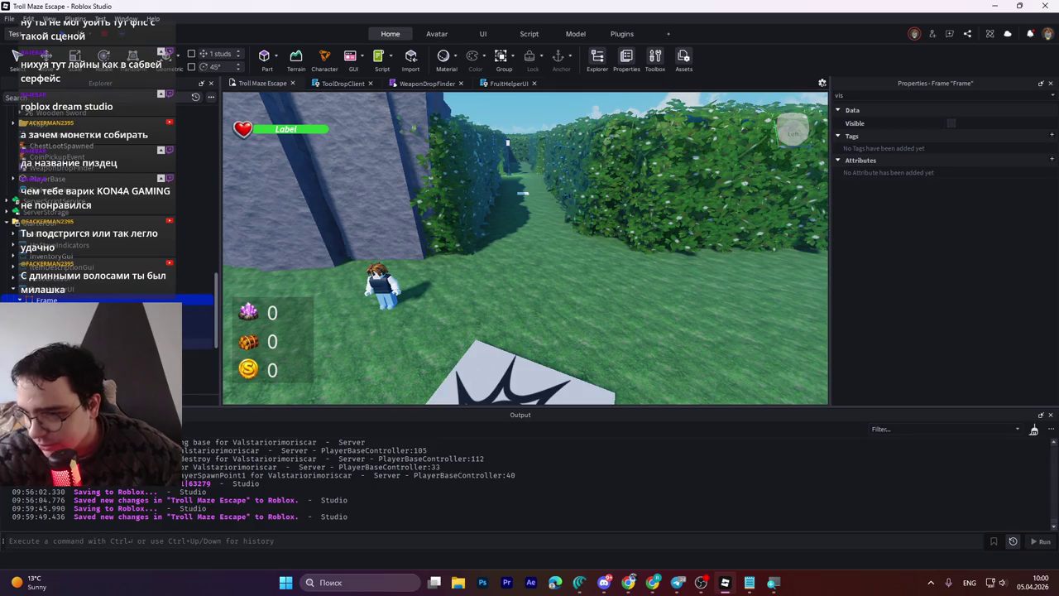
pyautogui.click(14, 290)
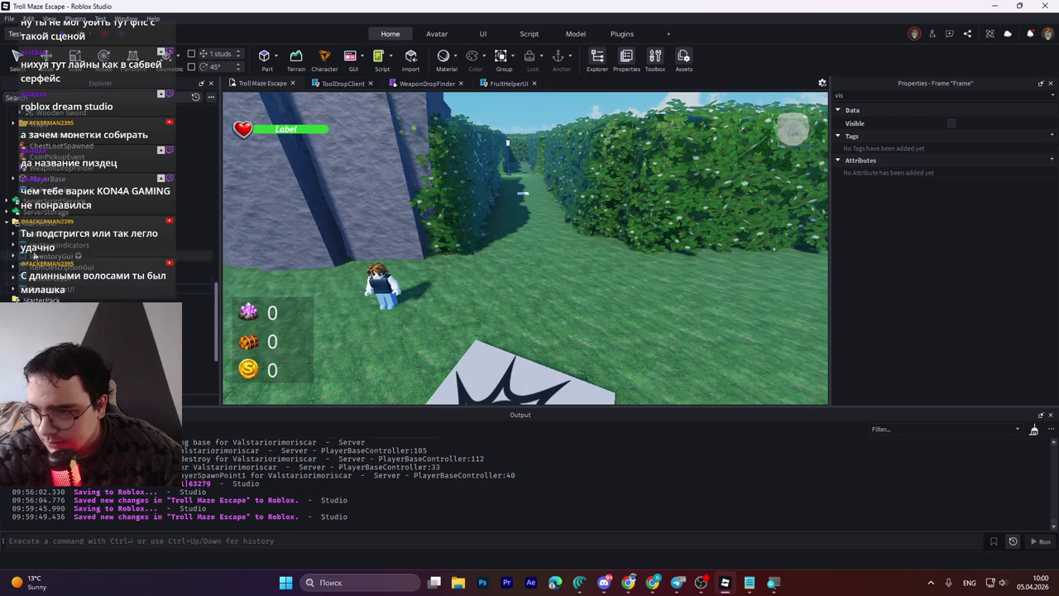
pyautogui.scroll(5, 33, 255)
# Step: Clear the property filter and review the Heartberry seed tool's SeedName attribute
pyautogui.click(57, 175)
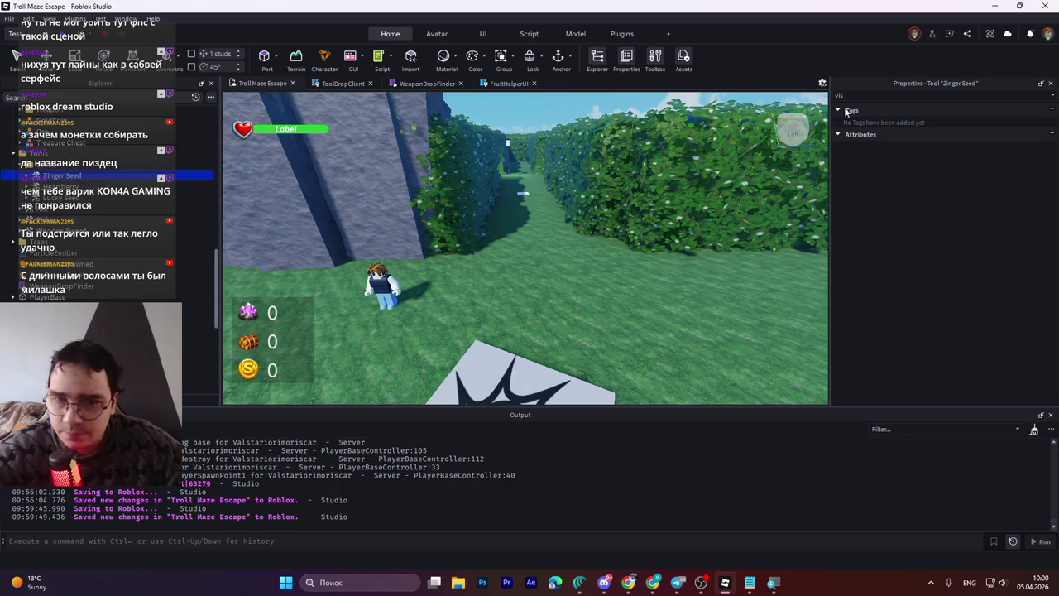
pyautogui.click(866, 96)
pyautogui.write('v')
pyautogui.press('BackSpace')
pyautogui.click(58, 186)
pyautogui.scroll(-4, 900, 248)
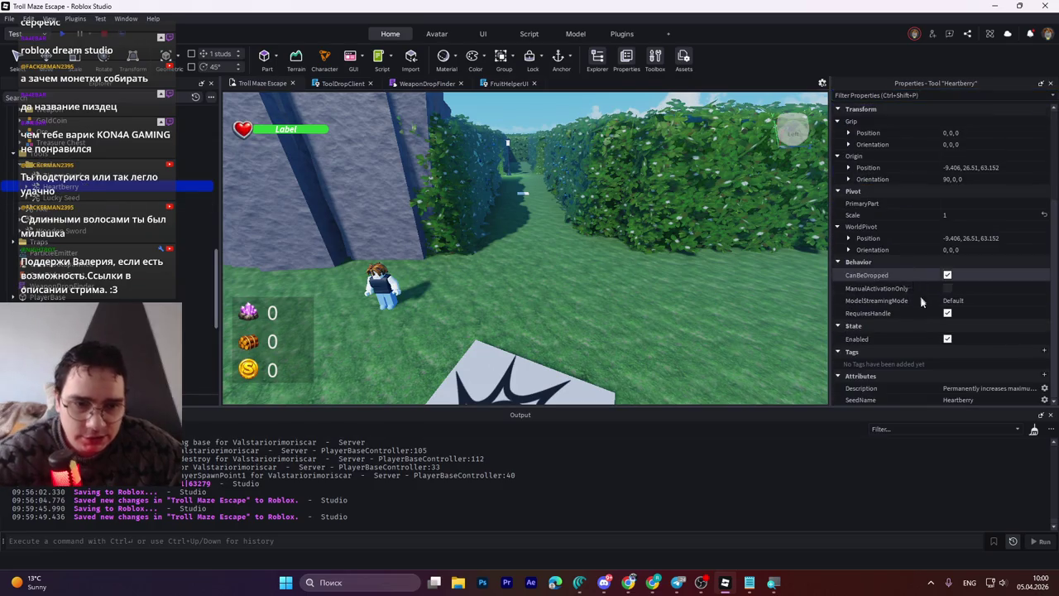
pyautogui.click(960, 401)
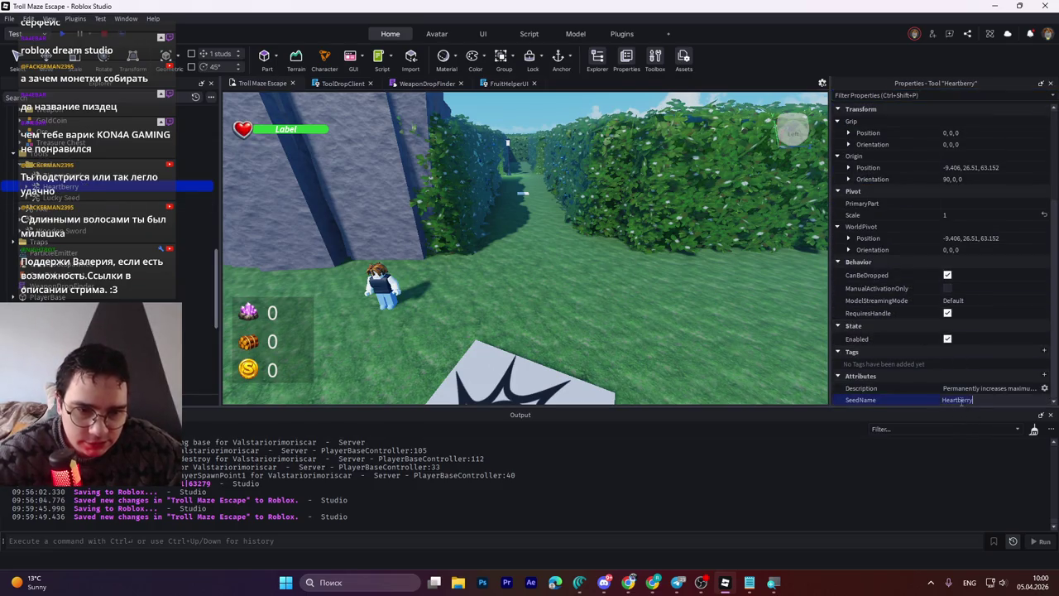
pyautogui.press('Return')
# Step: Check the Lucky Seed tool and model, then select the HeartberrySpawn model
pyautogui.click(51, 199)
pyautogui.scroll(3, 67, 196)
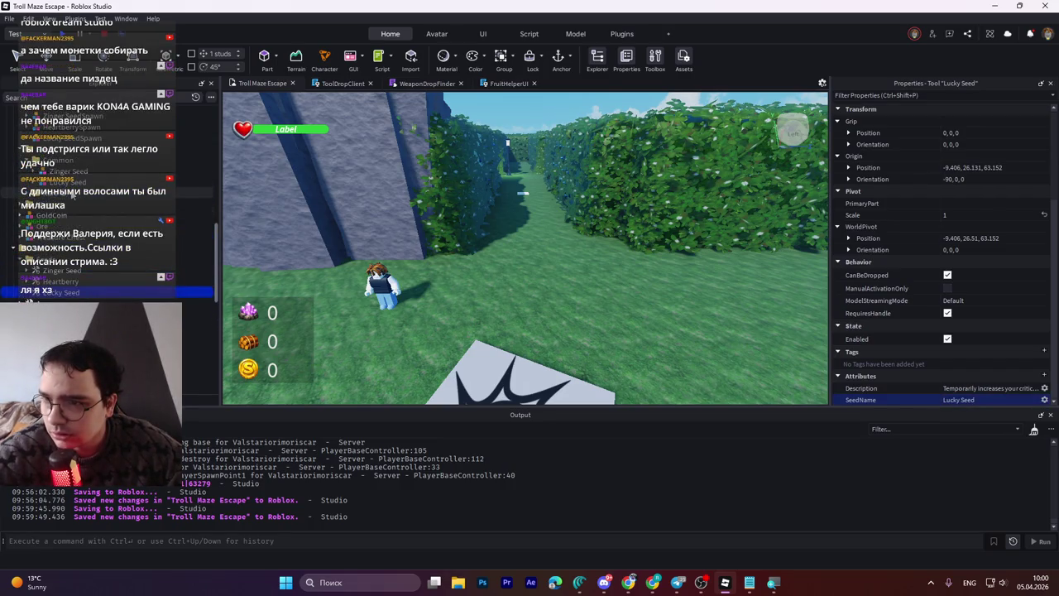
pyautogui.click(66, 181)
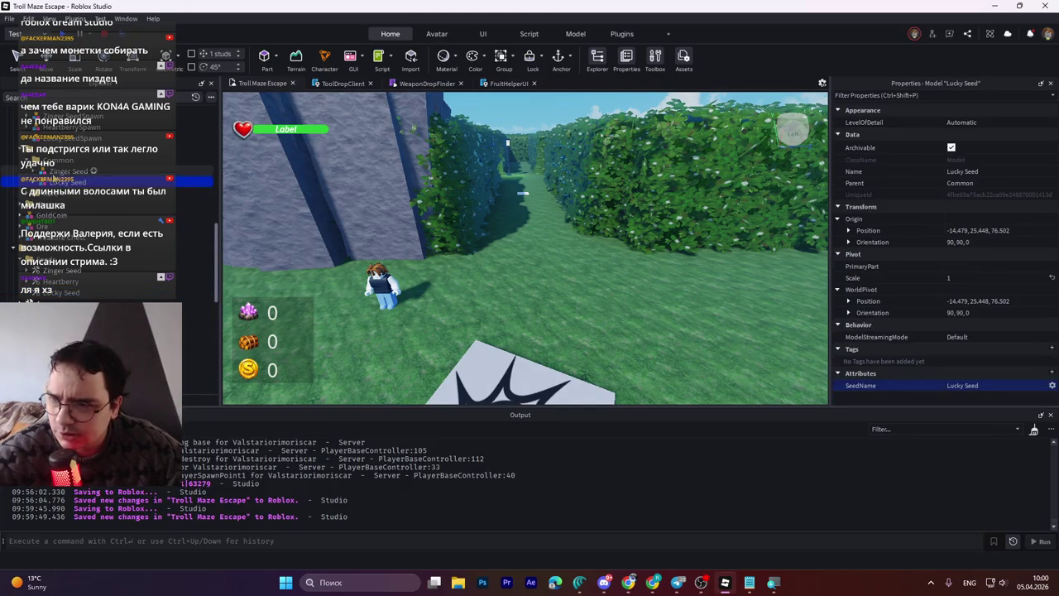
pyautogui.scroll(3, 91, 198)
pyautogui.click(66, 186)
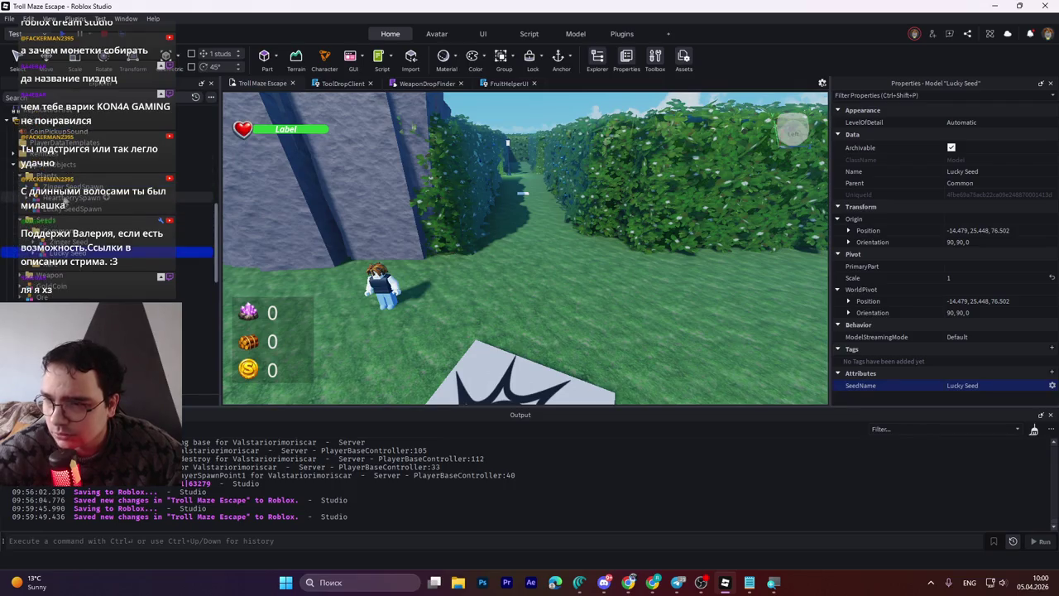
pyautogui.click(66, 198)
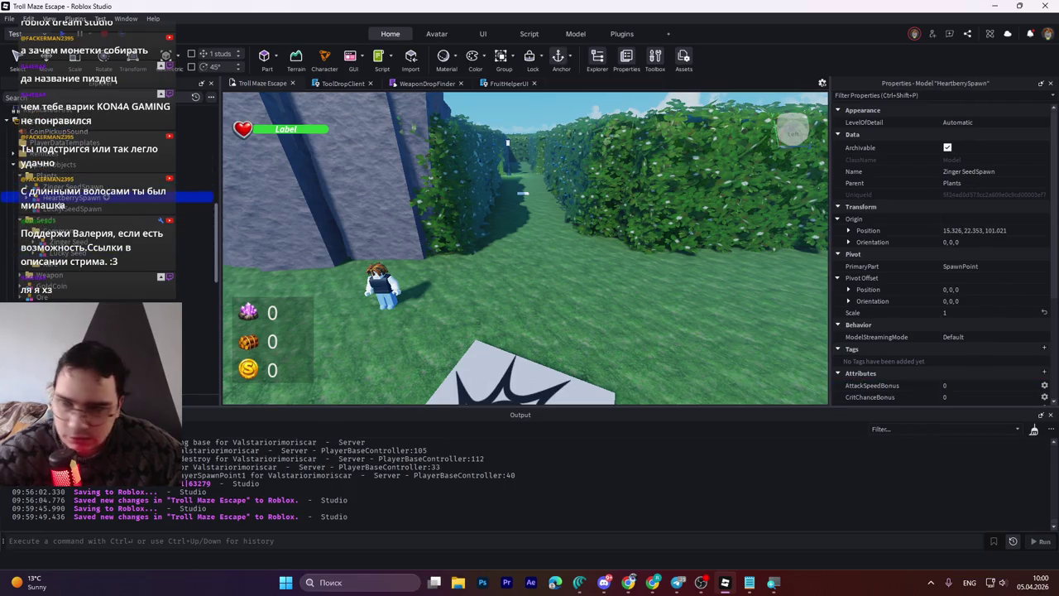
# Step: Add a Name attribute set to Heartberry and a Description string attribute to HeartberrySpawn
pyautogui.scroll(-5, 940, 346)
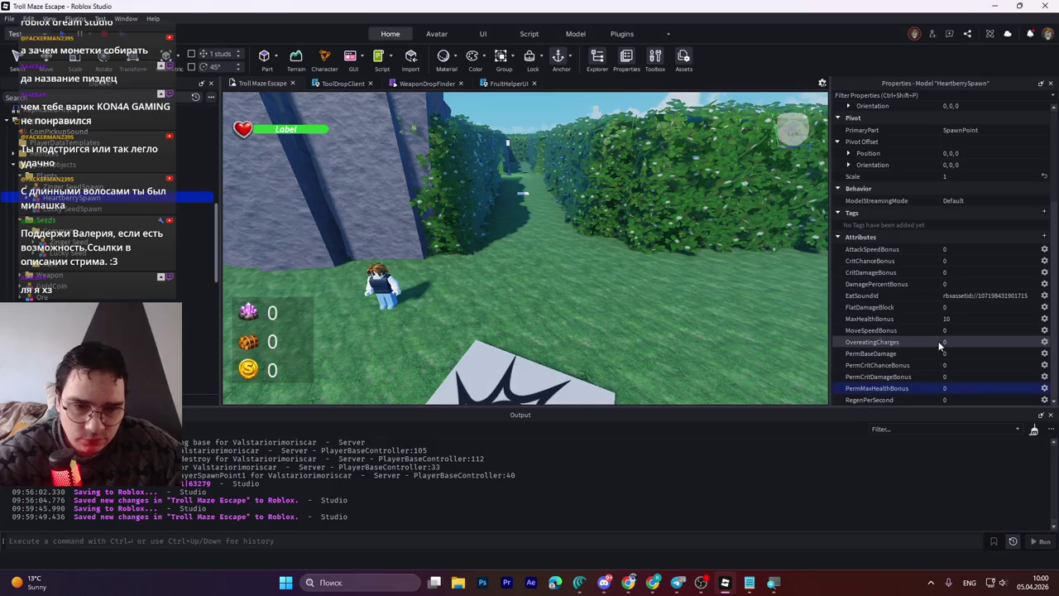
pyautogui.click(1044, 236)
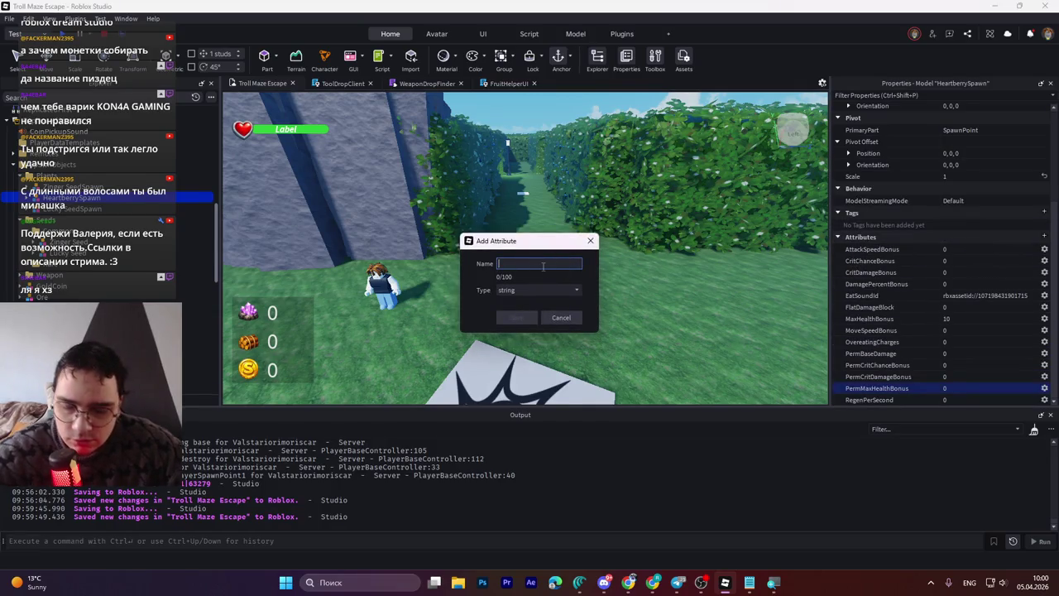
pyautogui.write('Name')
pyautogui.press('Return')
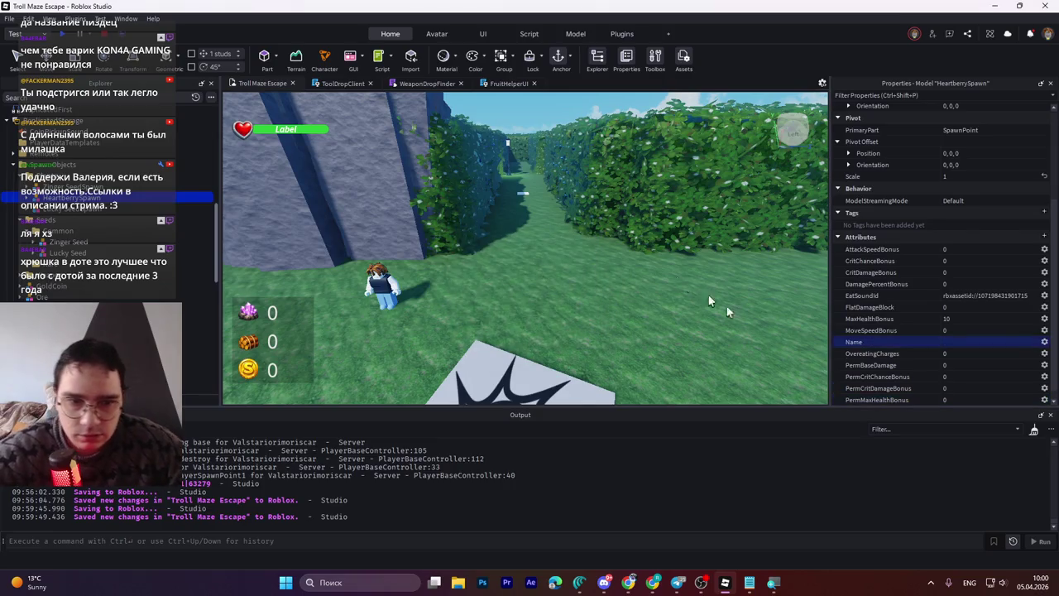
pyautogui.write('Heartberry')
pyautogui.press('Return')
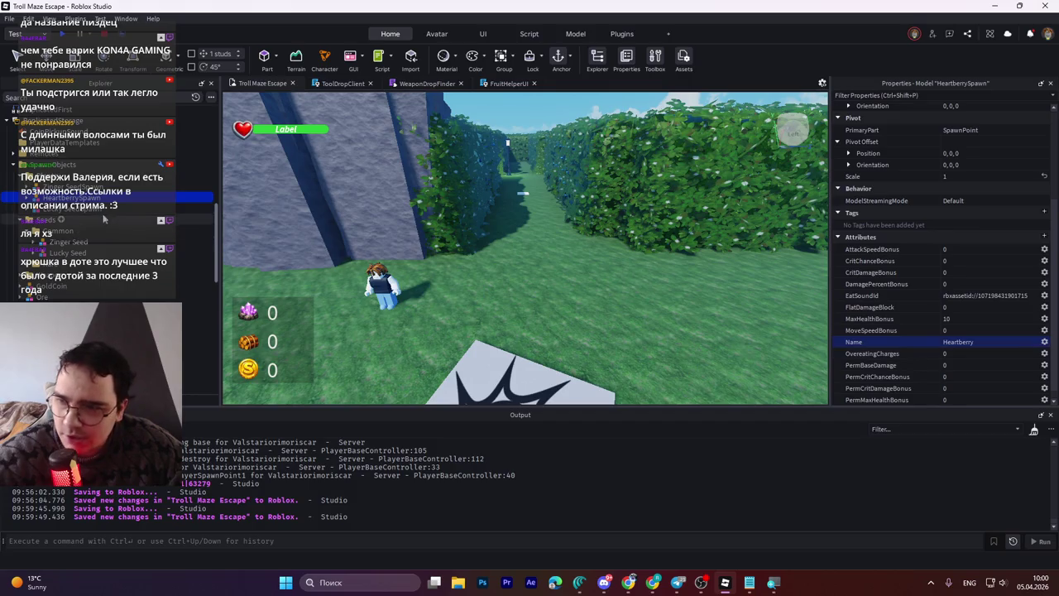
pyautogui.click(1043, 236)
pyautogui.write('Des')
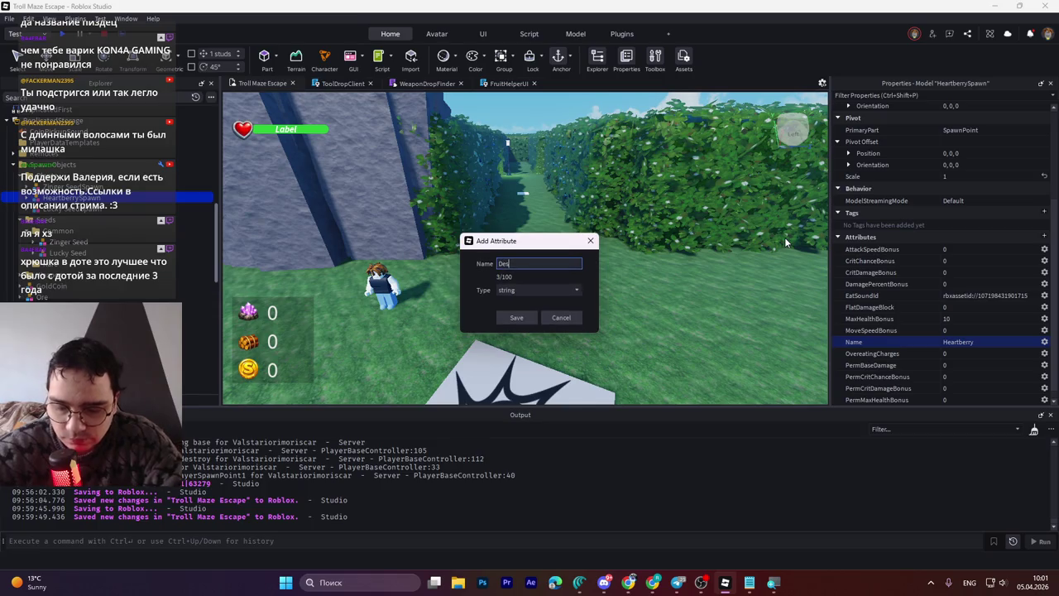
pyautogui.write('criptio')
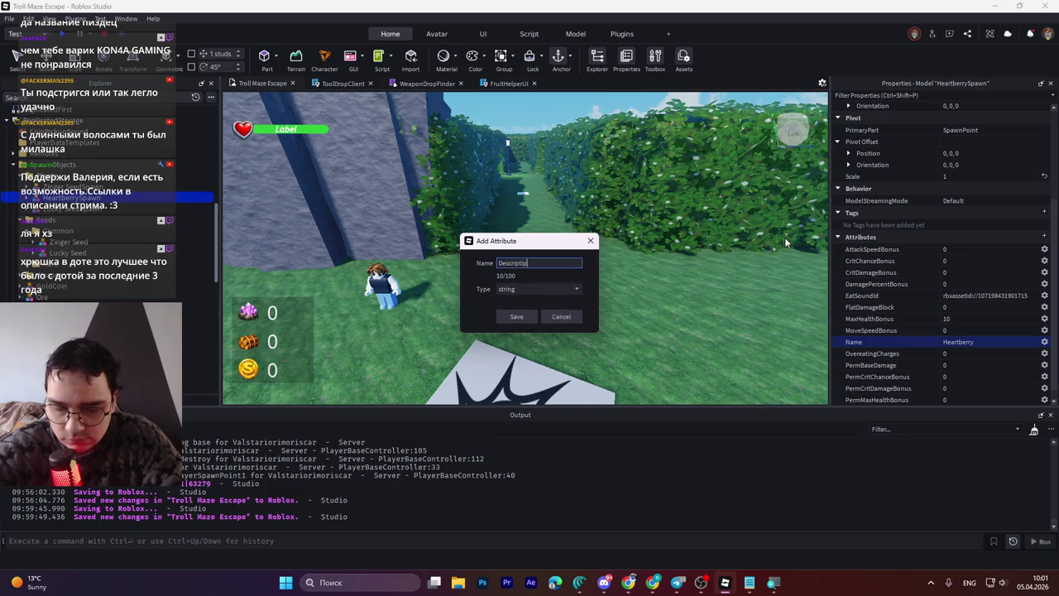
pyautogui.write('n')
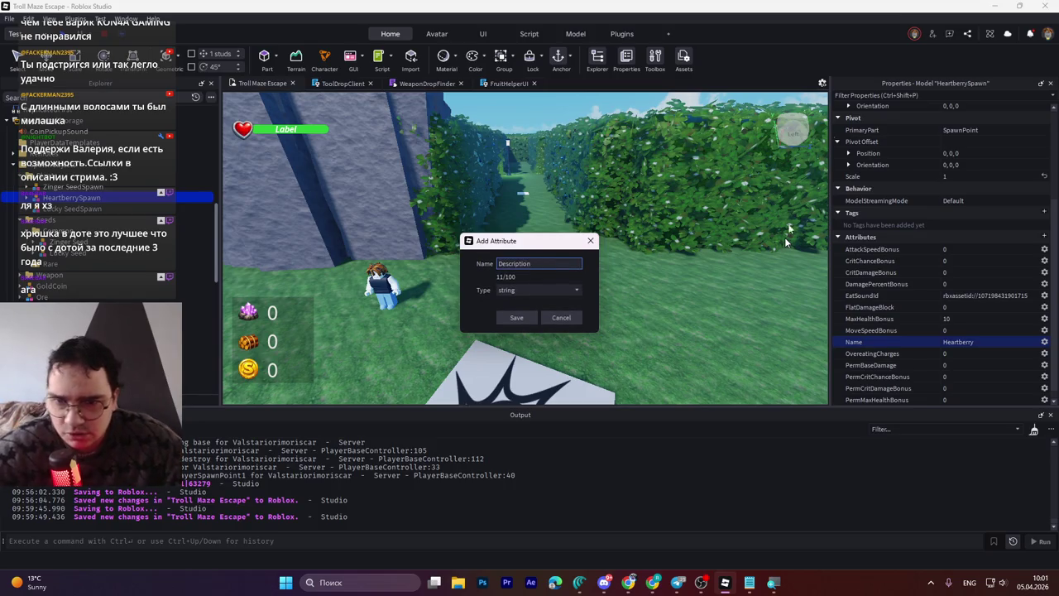
pyautogui.click(513, 319)
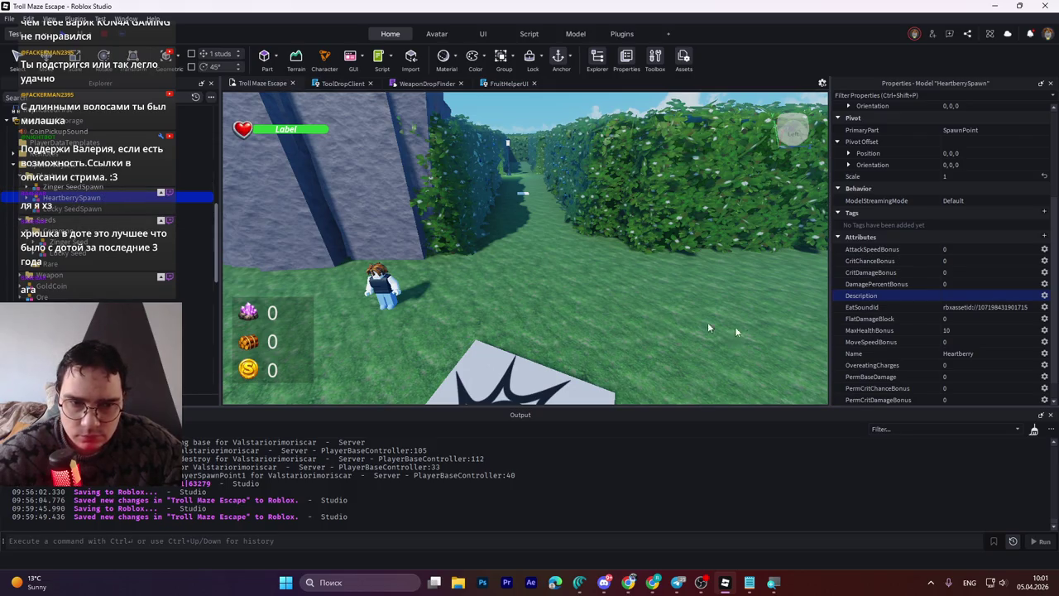
# Step: Lower HeartberrySpawn's MaxHealthBonus from 10 to 5
pyautogui.click(963, 329)
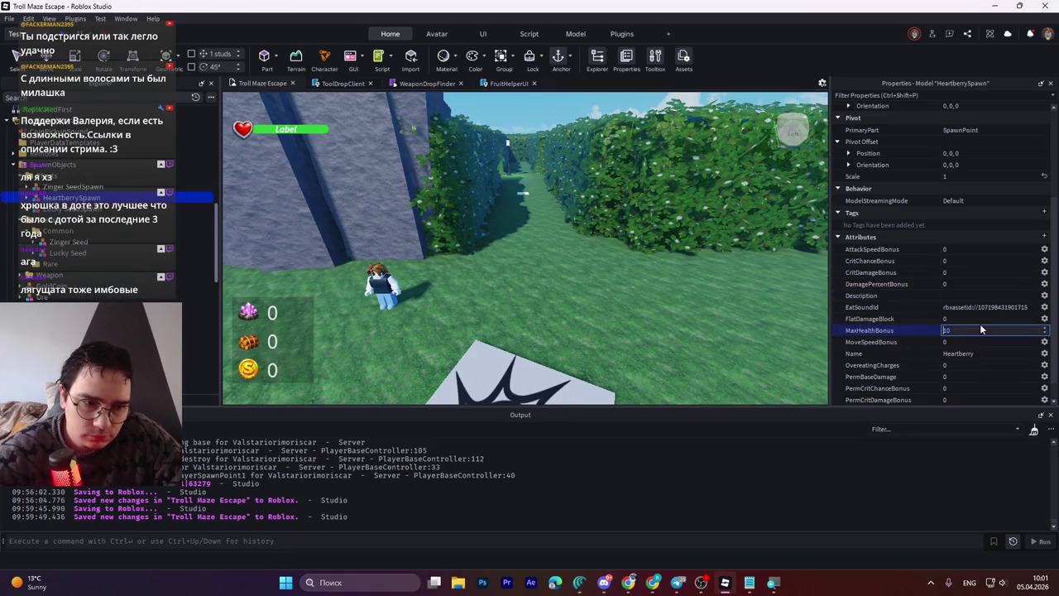
pyautogui.write('5')
pyautogui.press('Return')
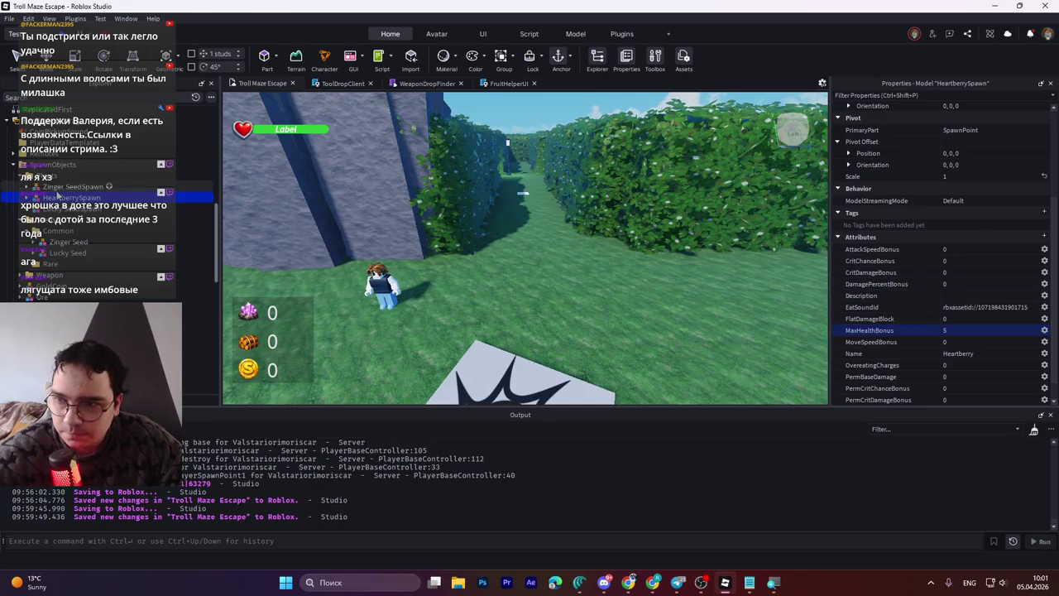
pyautogui.click(26, 263)
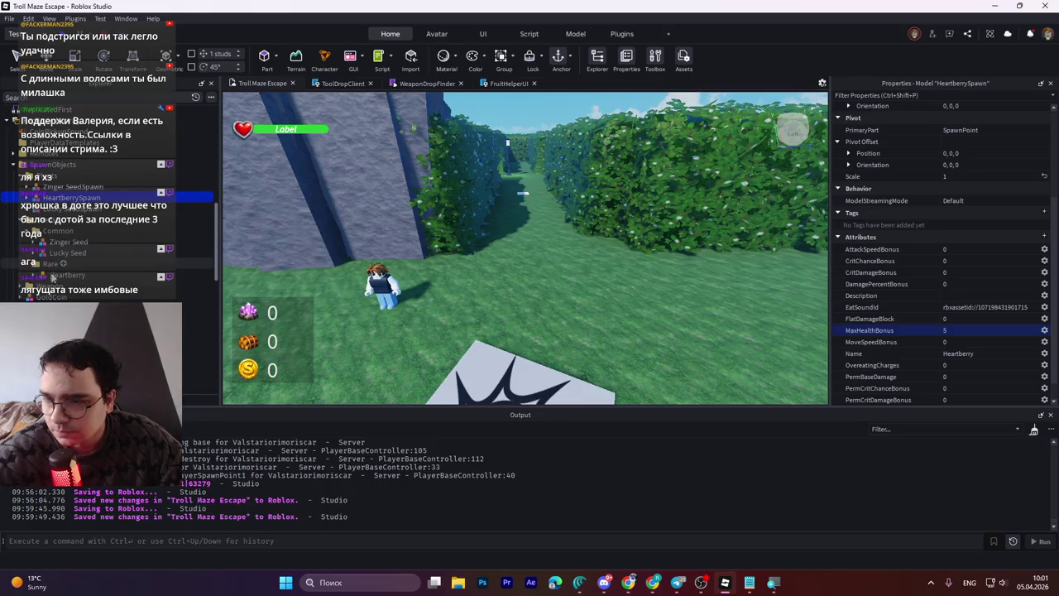
# Step: Edit the Heartberry tool's Description so it increases maximum health by 5
pyautogui.click(66, 275)
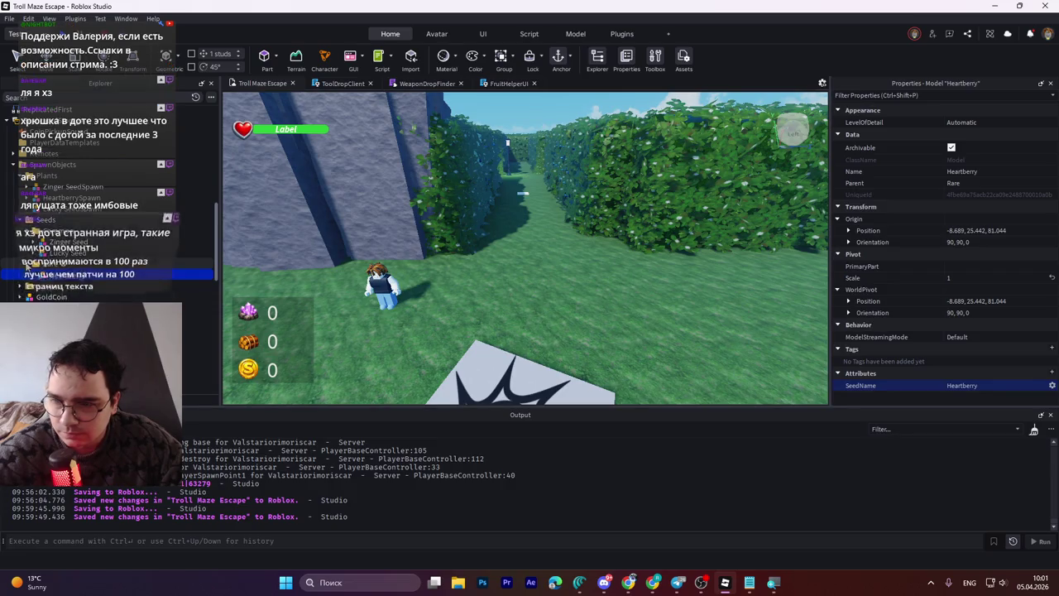
pyautogui.click(25, 263)
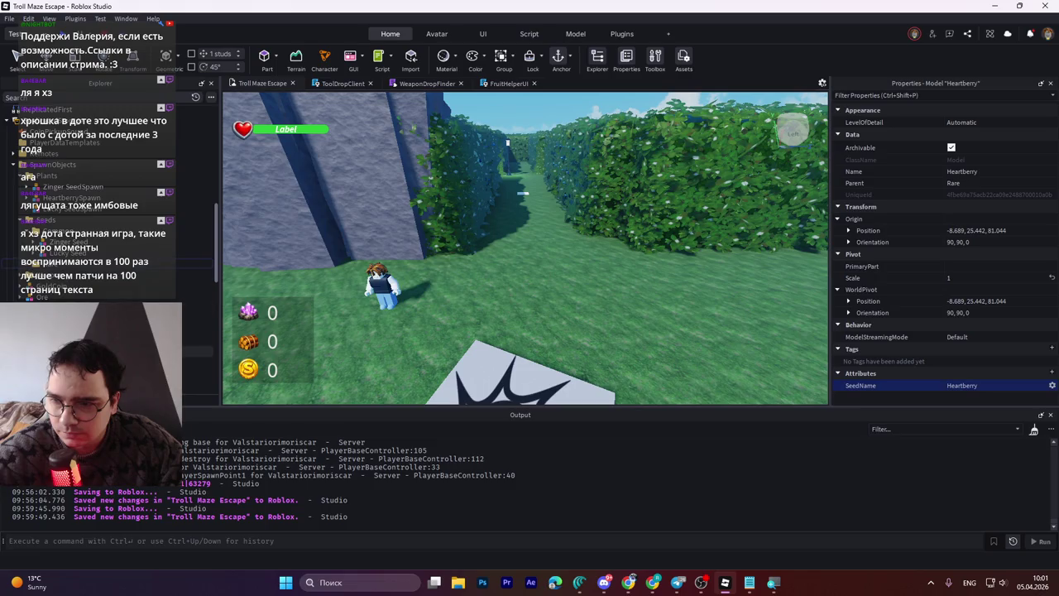
pyautogui.scroll(-2, 964, 313)
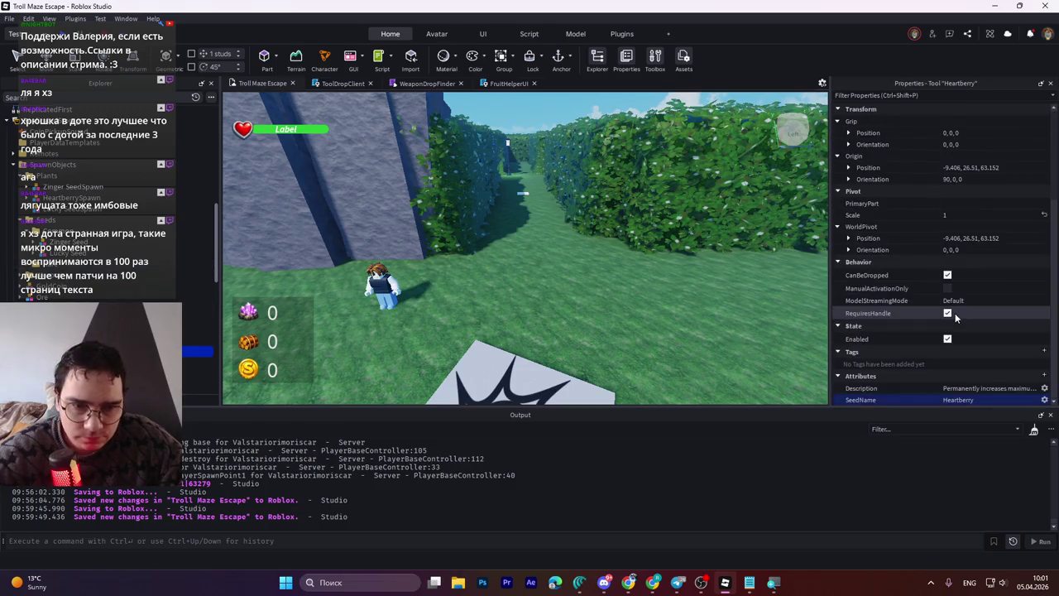
pyautogui.click(984, 388)
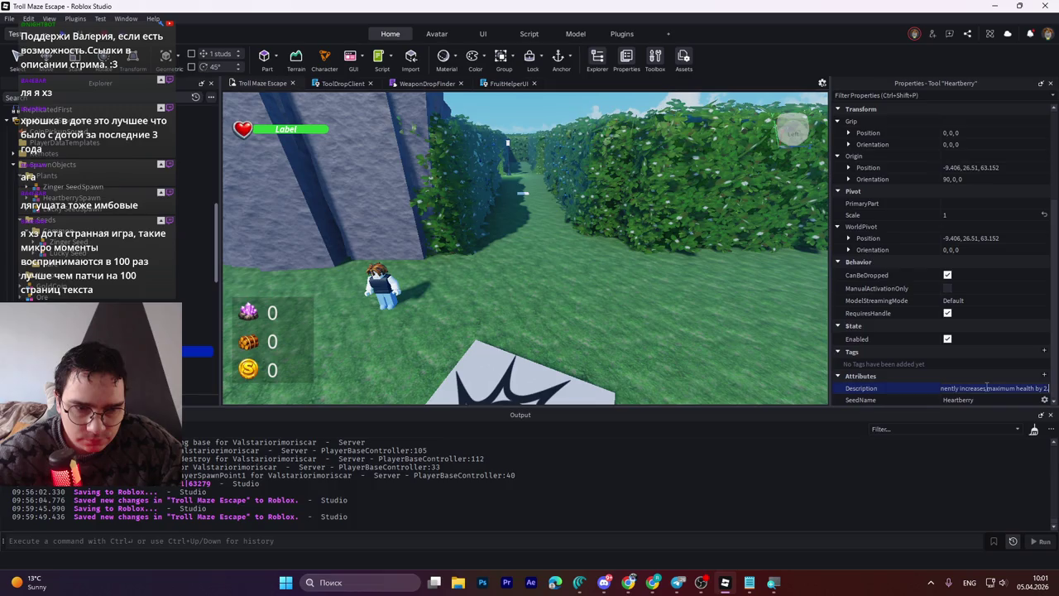
pyautogui.click(1037, 387)
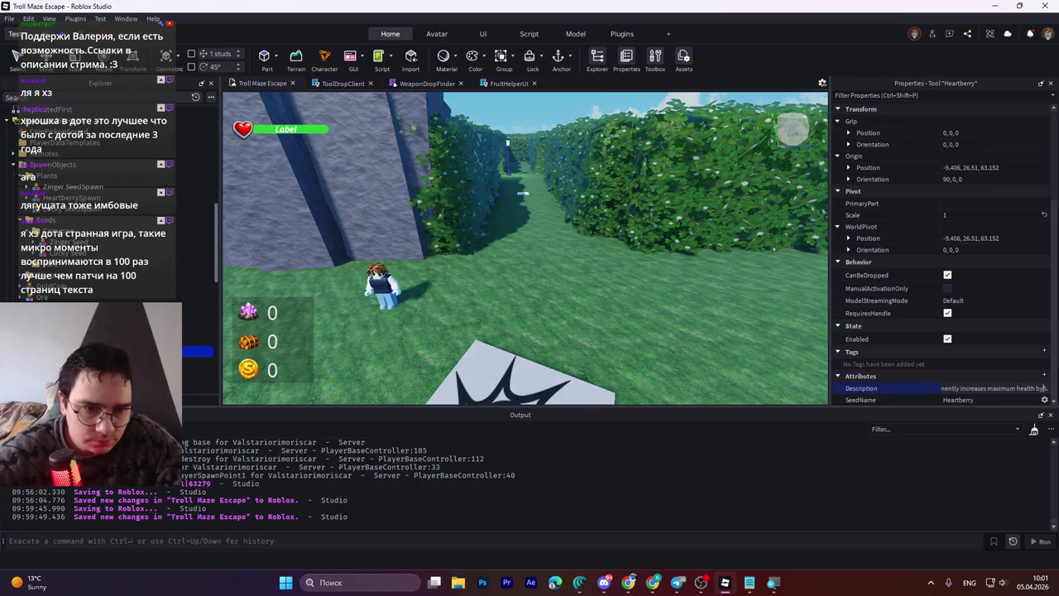
pyautogui.write('5')
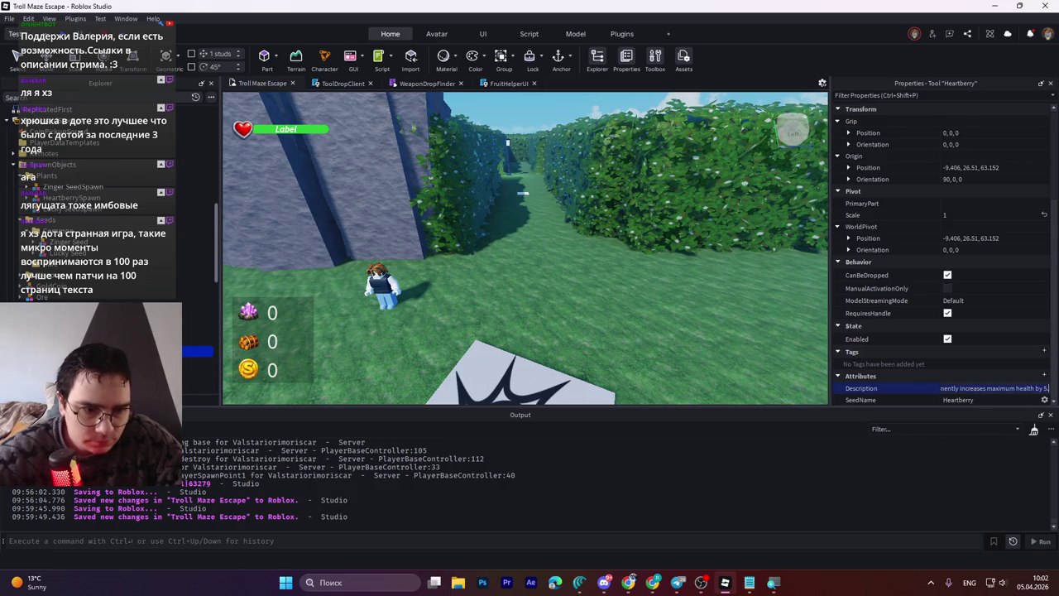
pyautogui.press('Return')
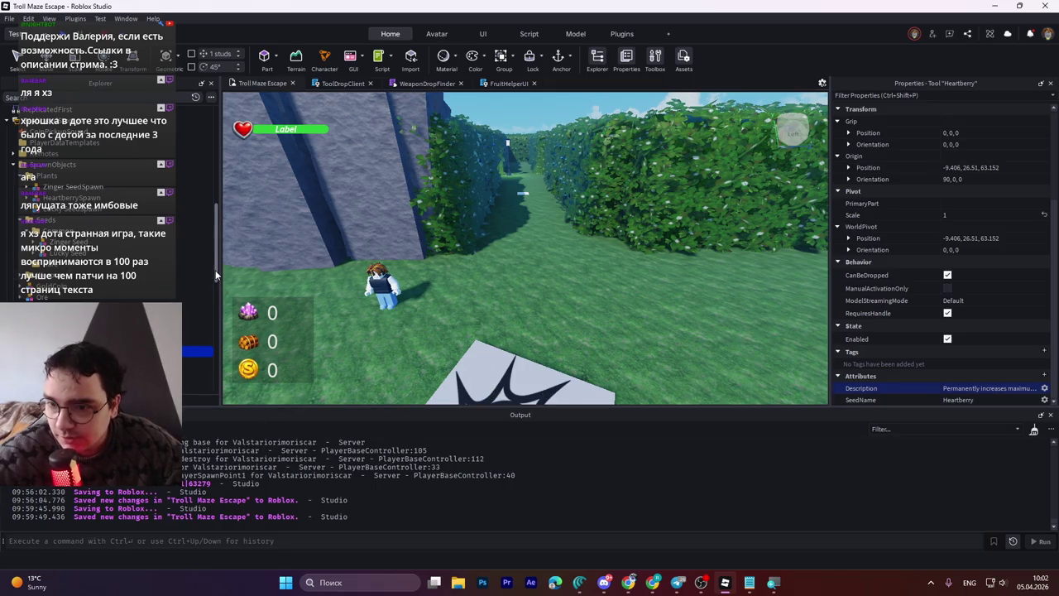
# Step: Paste that description into HeartberrySpawn's Description attribute
pyautogui.click(82, 202)
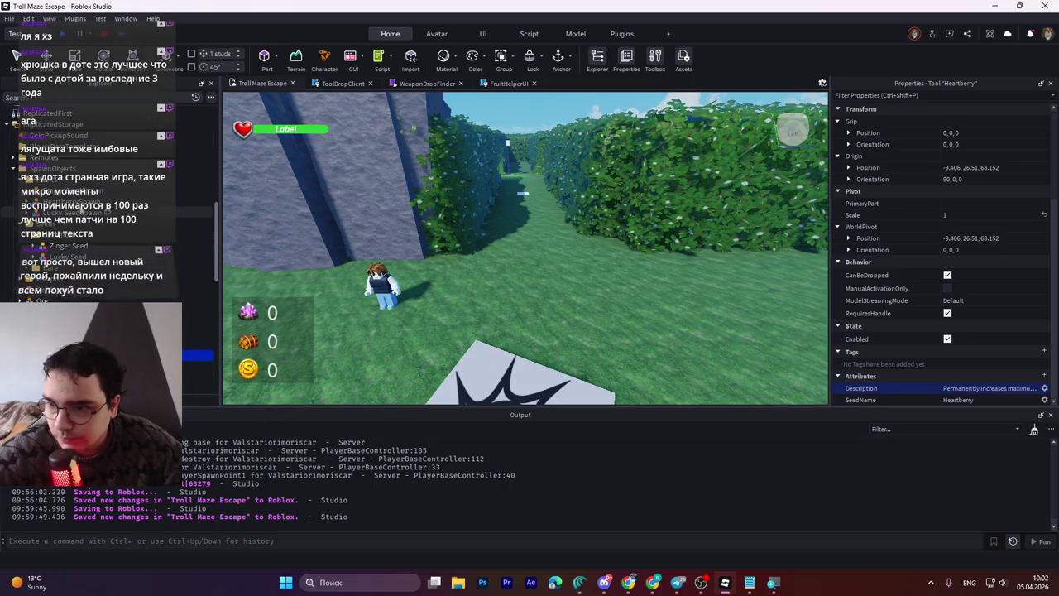
pyautogui.click(951, 300)
pyautogui.hotkey('ctrl', 'v')
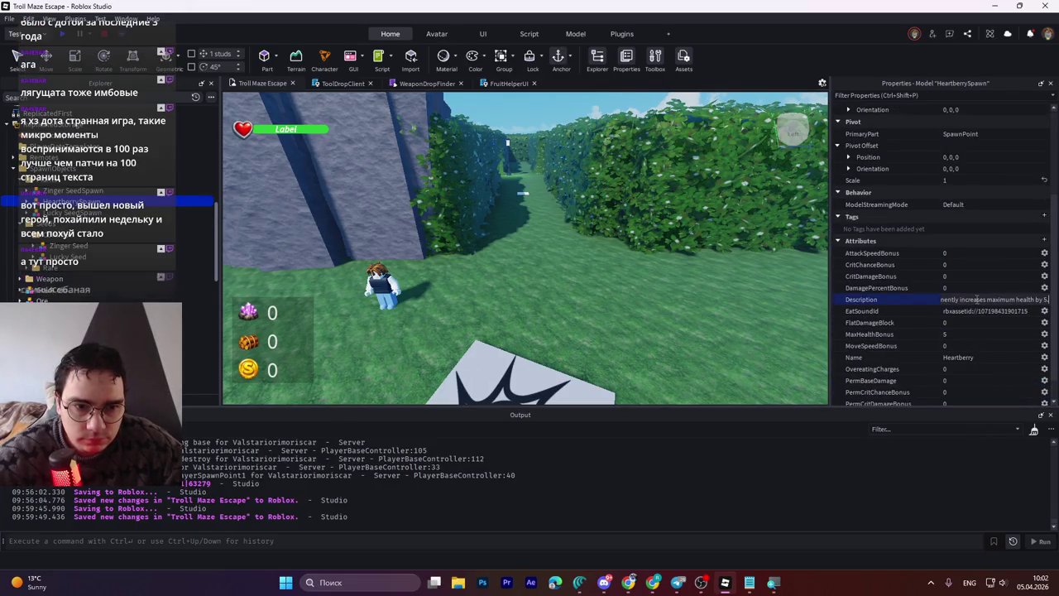
pyautogui.press('Return')
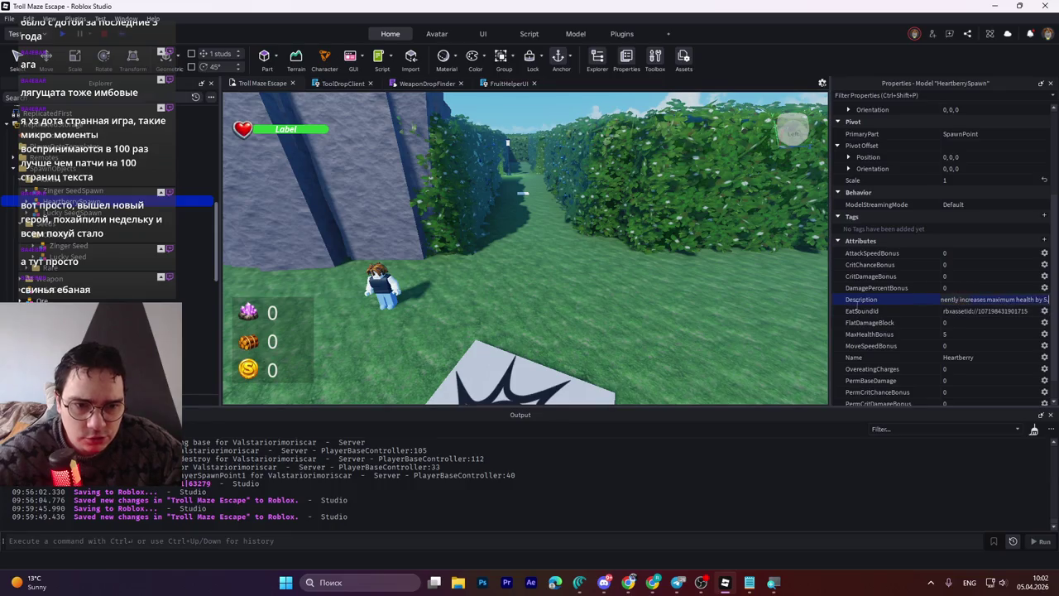
pyautogui.click(942, 299)
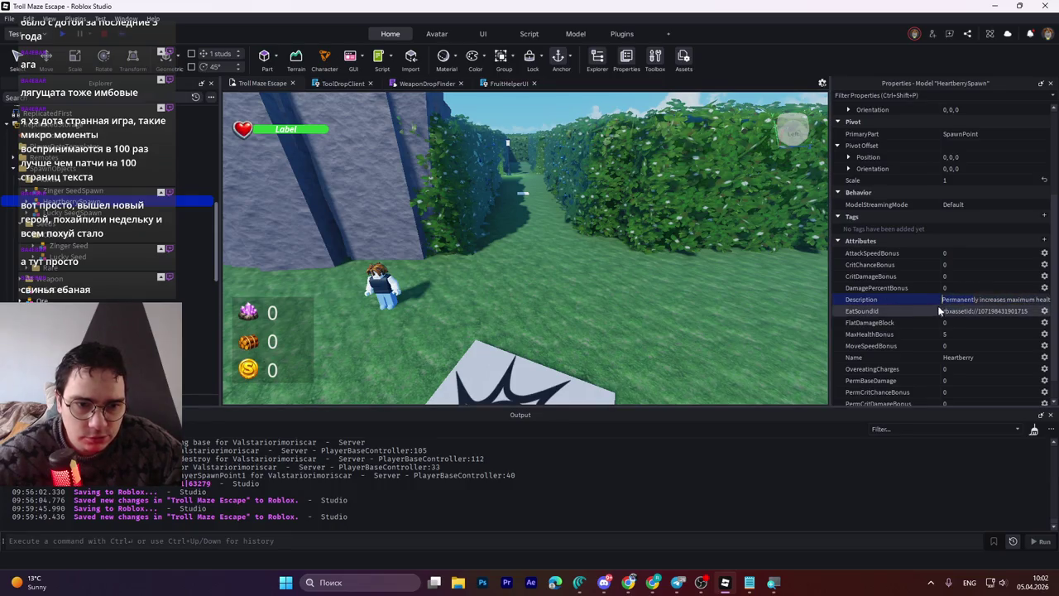
pyautogui.press('Return')
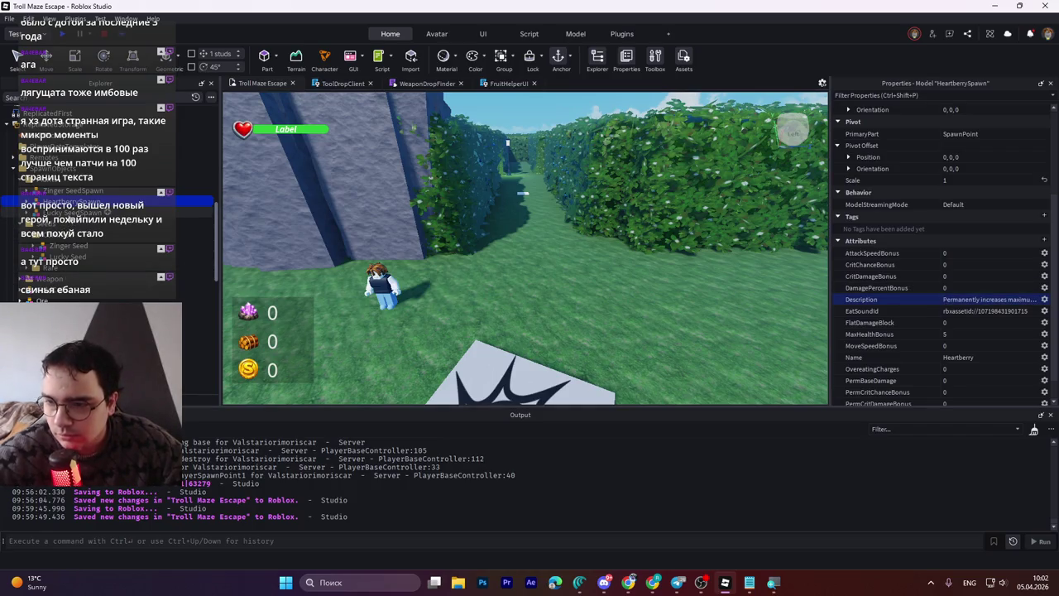
pyautogui.click(124, 367)
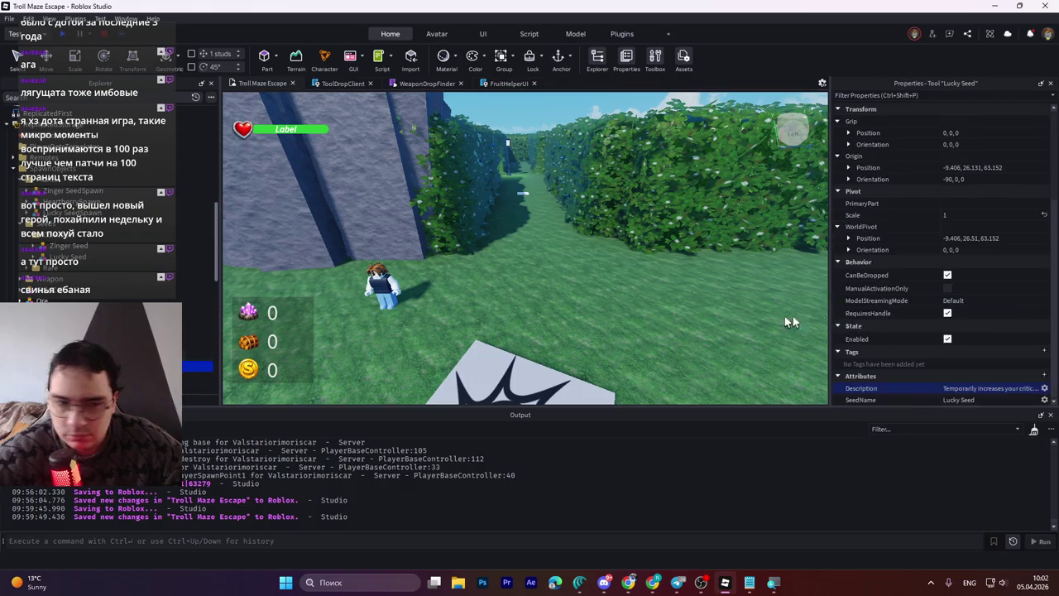
# Step: Add Name and Description string attributes to Lucky SeedSpawn
pyautogui.click(972, 389)
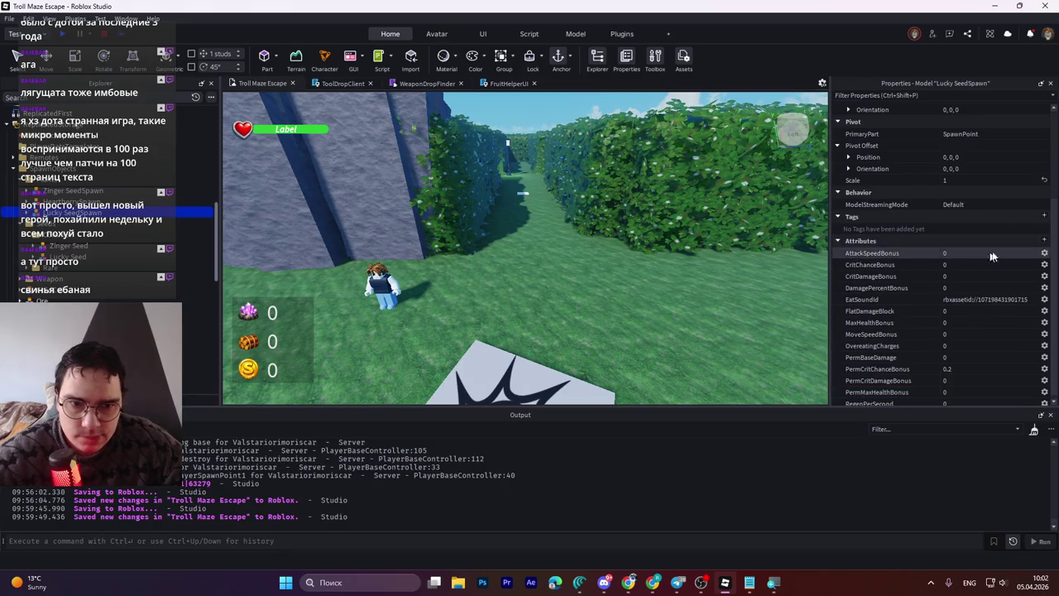
pyautogui.click(1044, 240)
pyautogui.write('N')
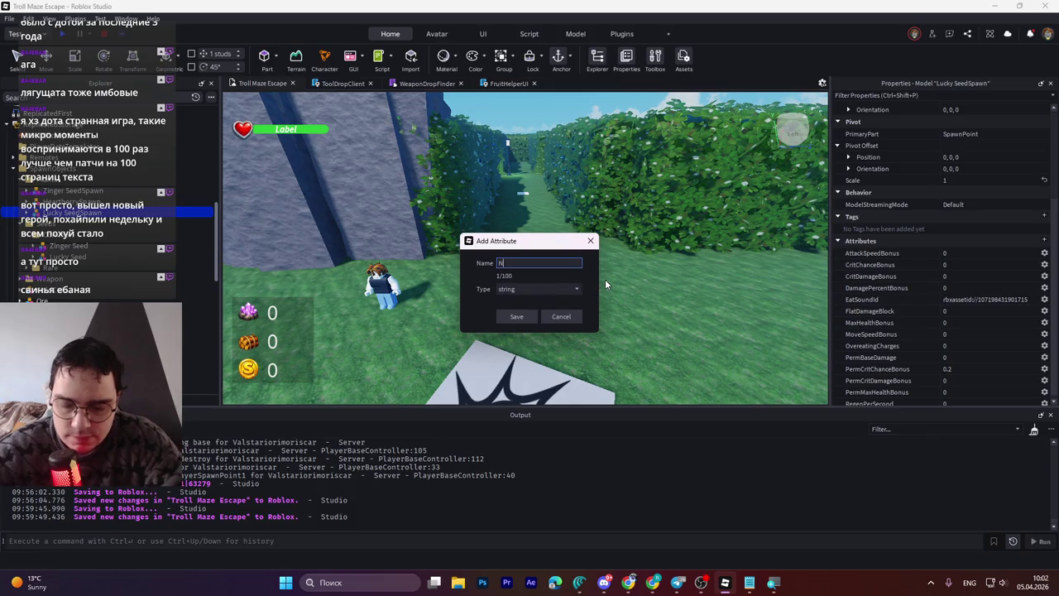
pyautogui.write('ame')
pyautogui.click(516, 316)
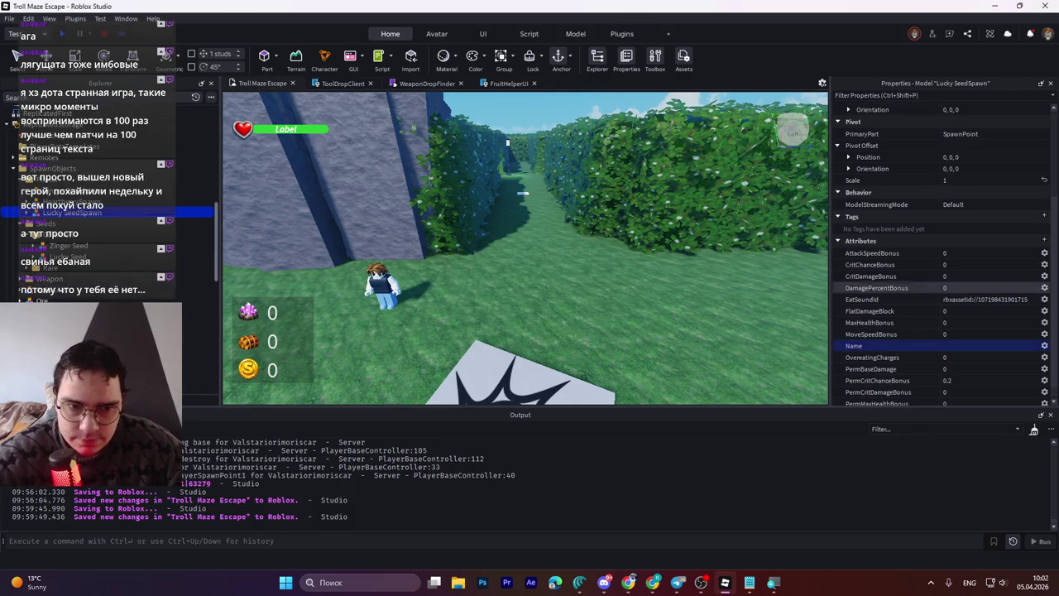
pyautogui.click(1043, 240)
pyautogui.write('Description')
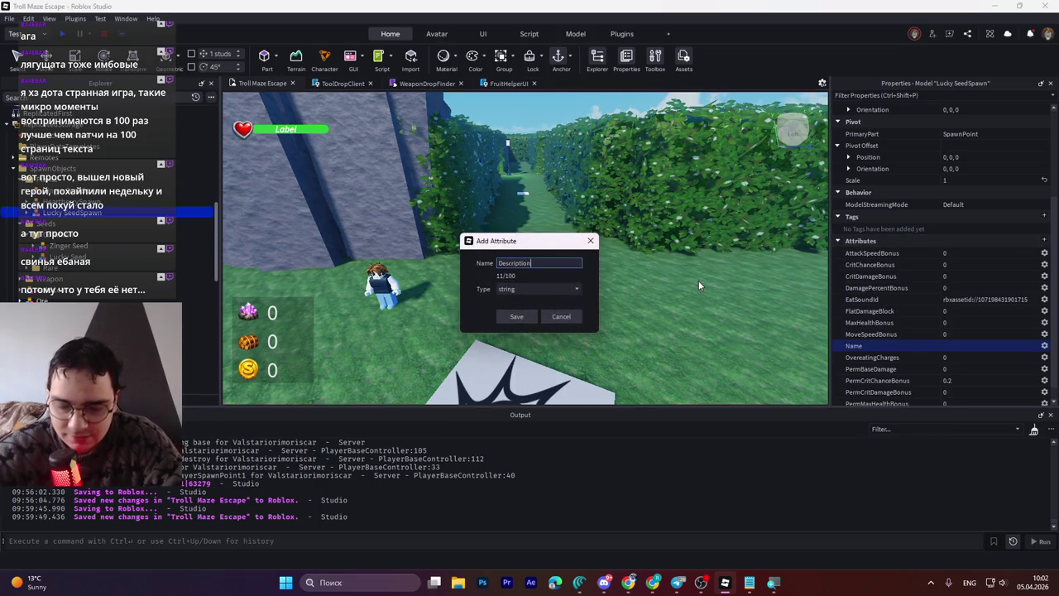
pyautogui.click(516, 315)
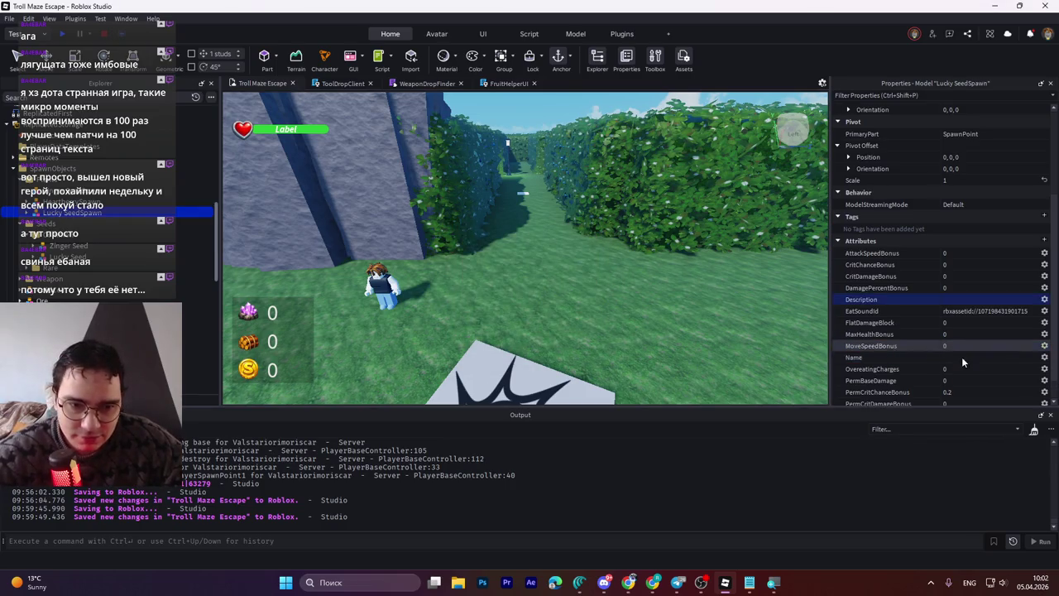
# Step: Paste the crit-chance effect text into the Description value and correct its percentage
pyautogui.click(955, 300)
pyautogui.hotkey('ctrl', 'v')
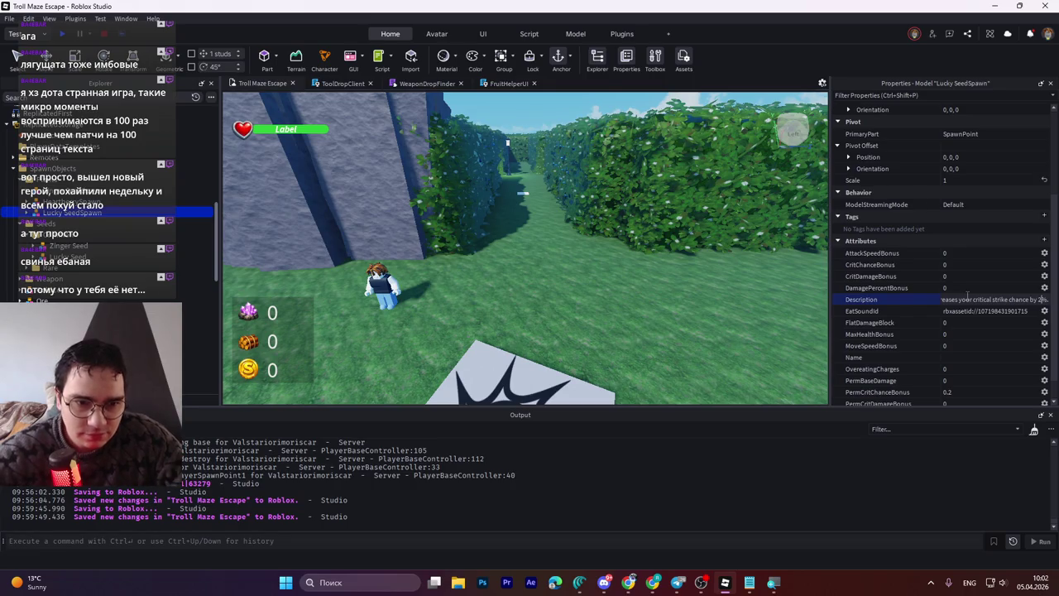
pyautogui.press('Return')
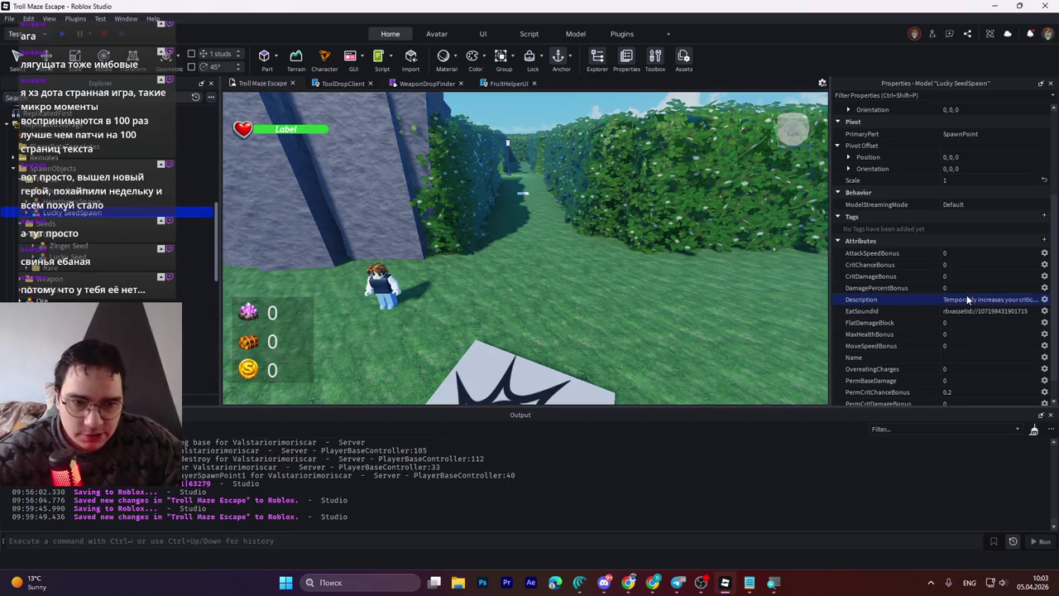
pyautogui.click(965, 300)
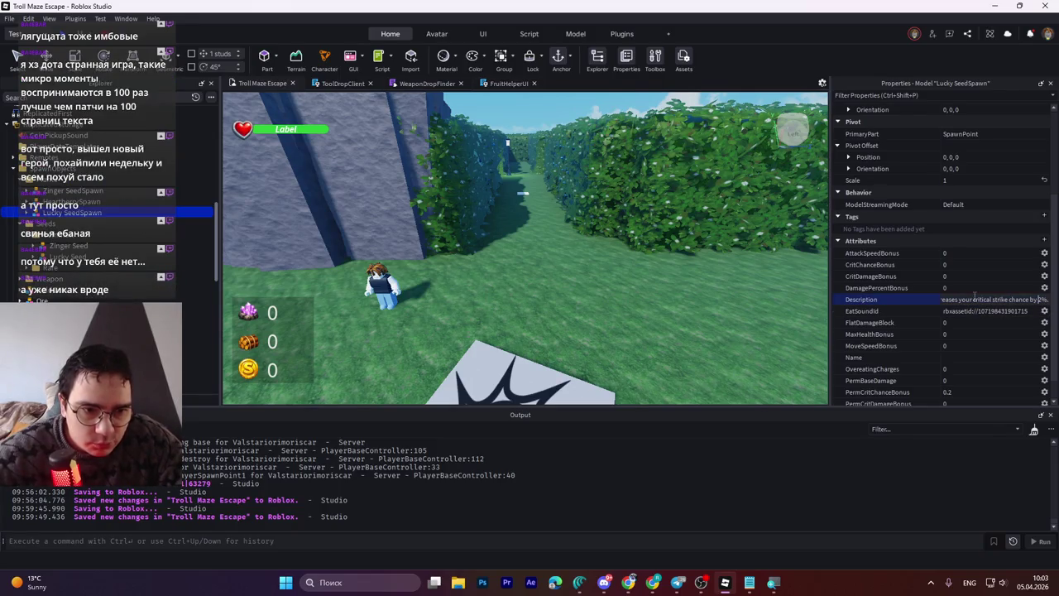
pyautogui.write('0.0')
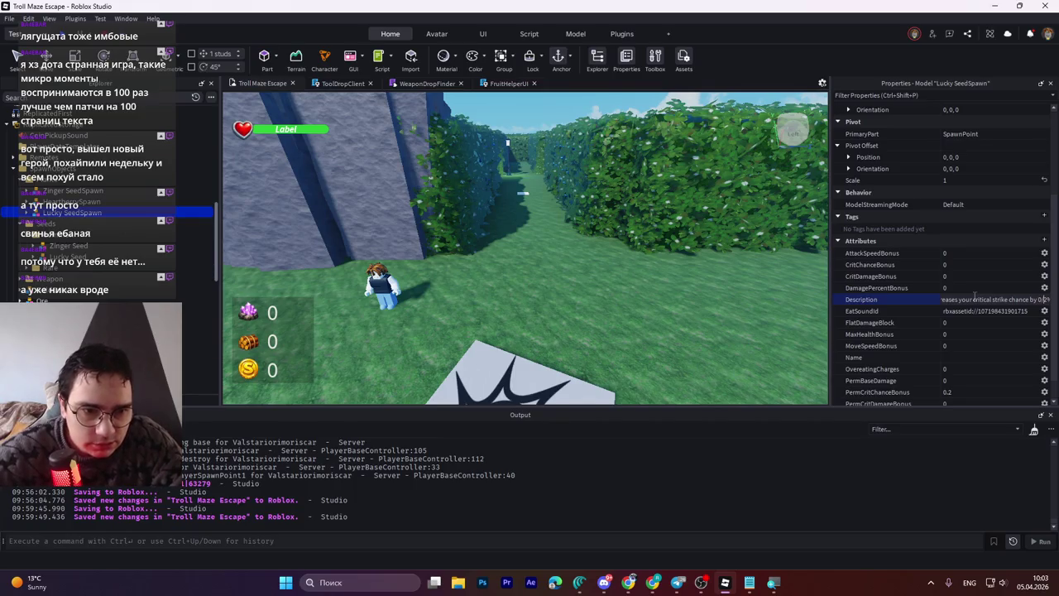
pyautogui.press('Return')
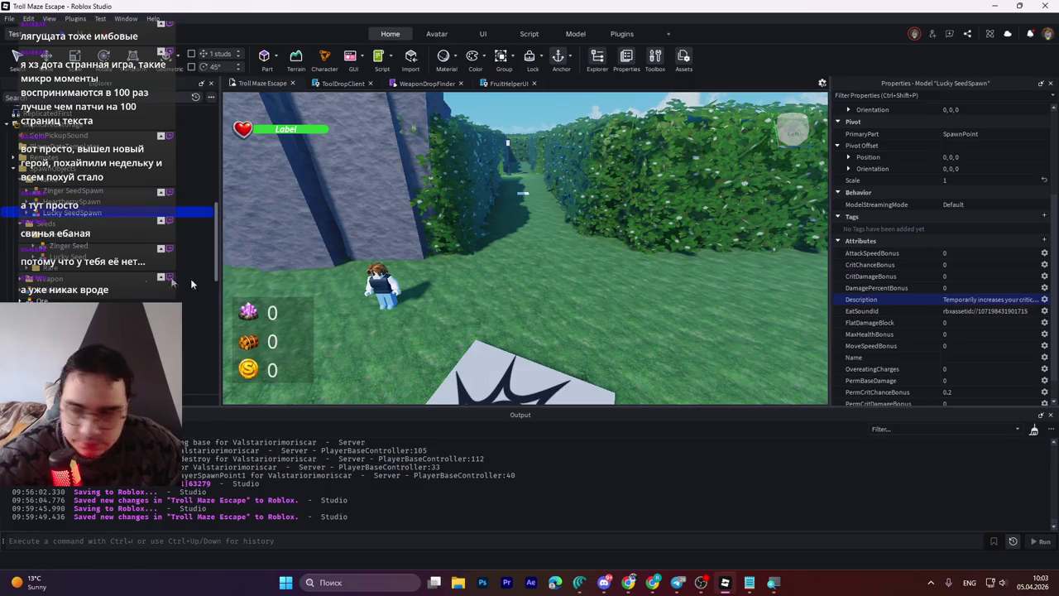
# Step: Copy 'Lucky Seed' from SeedName into the spawn's Name attribute and save to Roblox
pyautogui.click(315, 325)
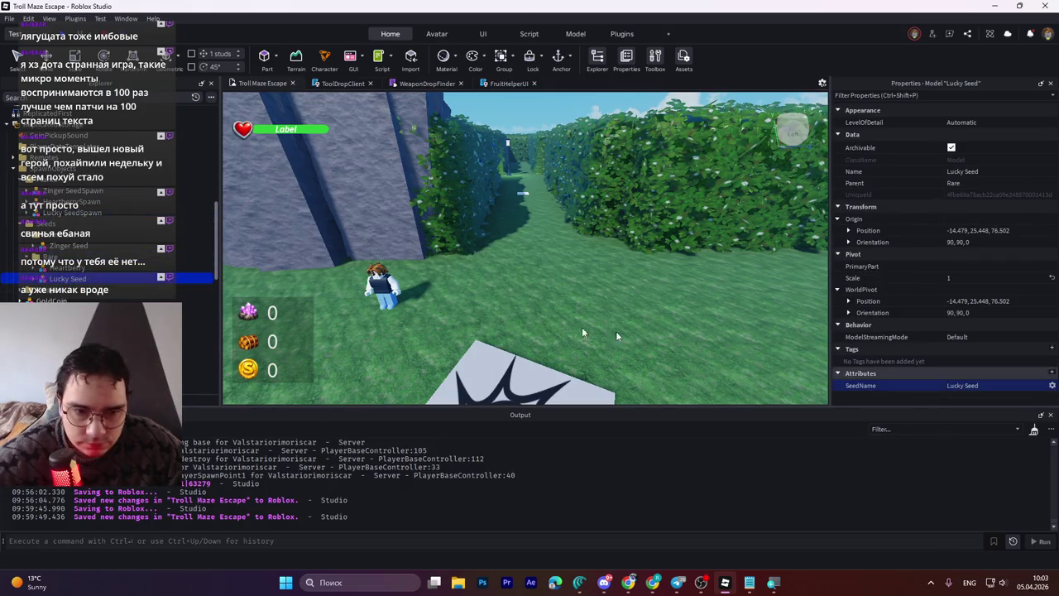
pyautogui.click(967, 392)
pyautogui.click(148, 215)
pyautogui.scroll(-5, 947, 339)
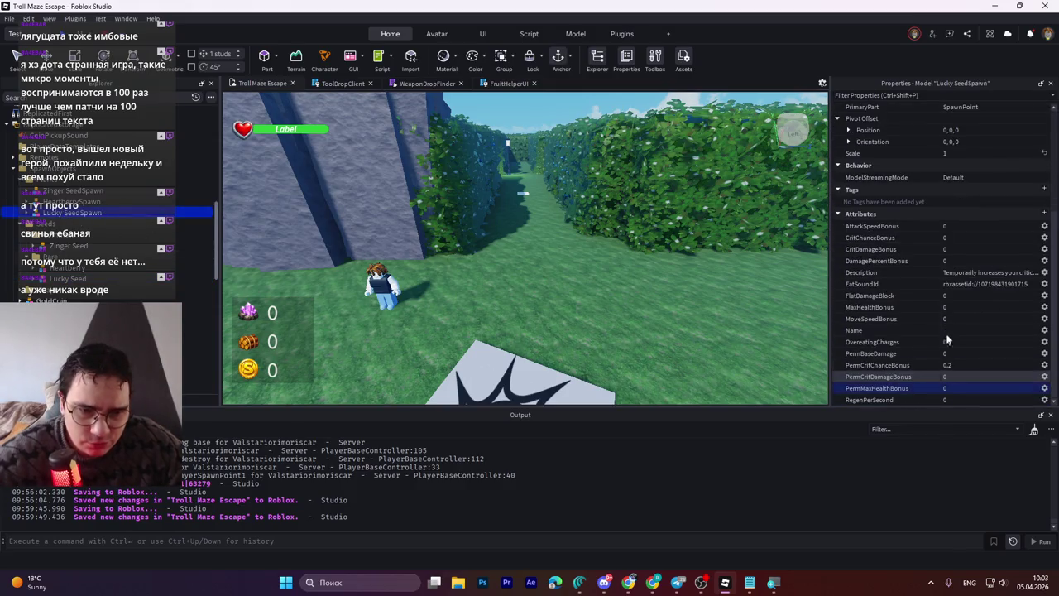
pyautogui.click(949, 330)
pyautogui.write('Lucky Seed')
pyautogui.press('Return')
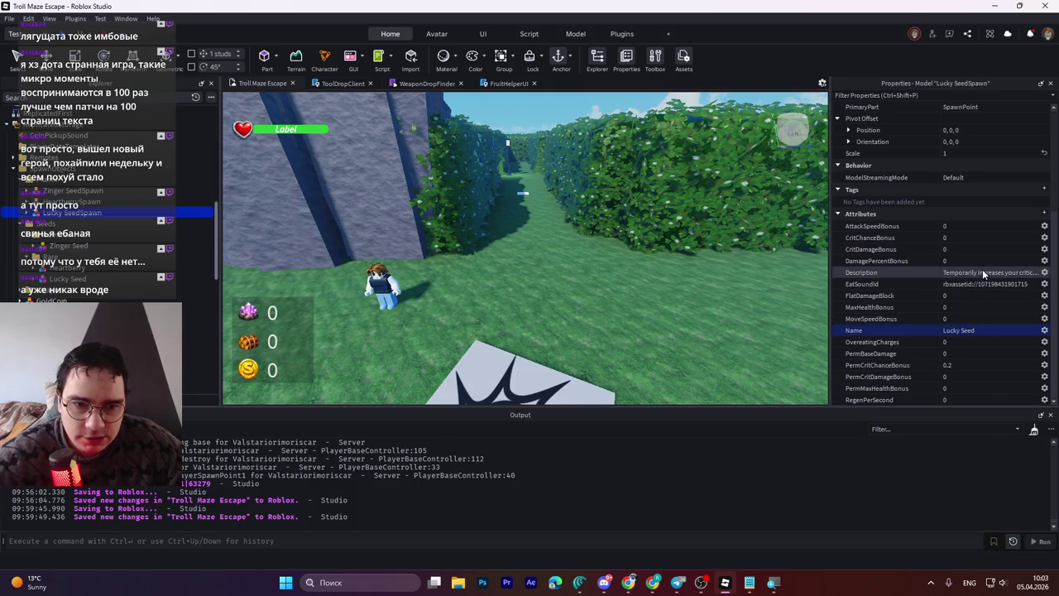
pyautogui.hotkey('ctrl', 's')
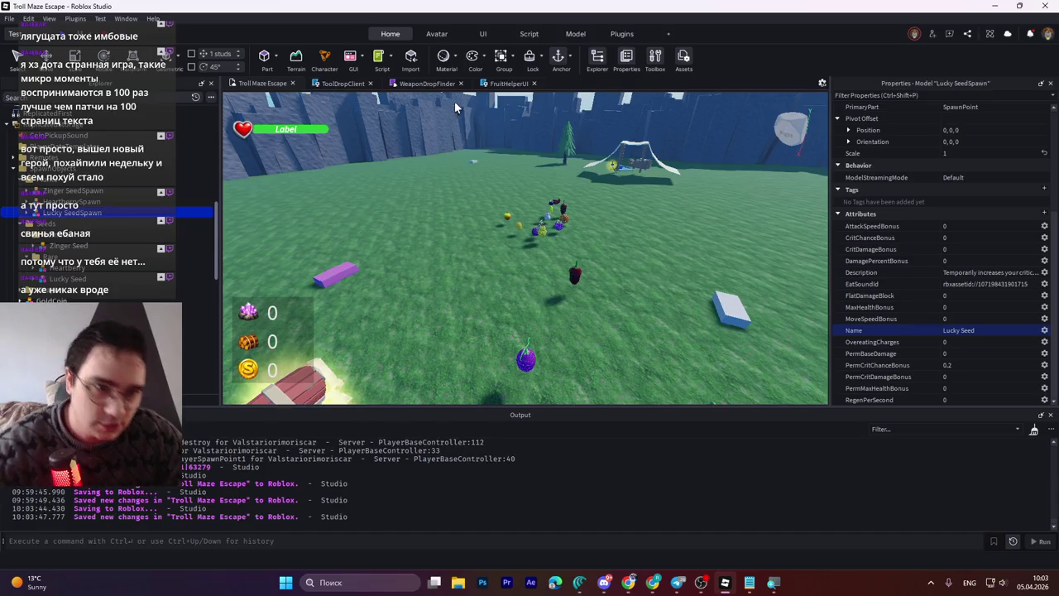
# Step: Step away to the browser, then return to Studio and open the File menu
pyautogui.hotkey('alt', 'Tab')
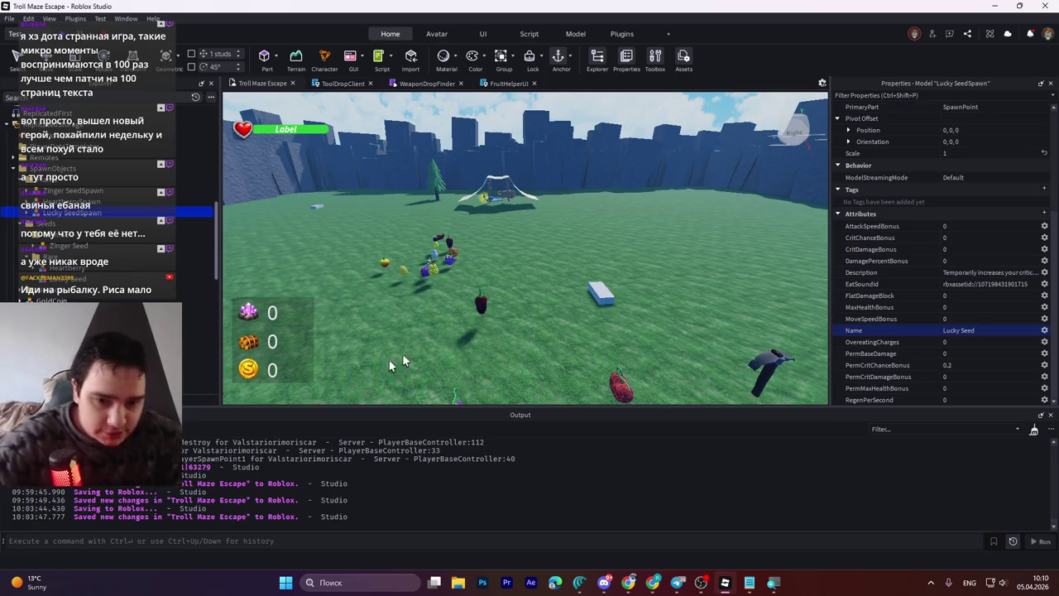
pyautogui.click(579, 581)
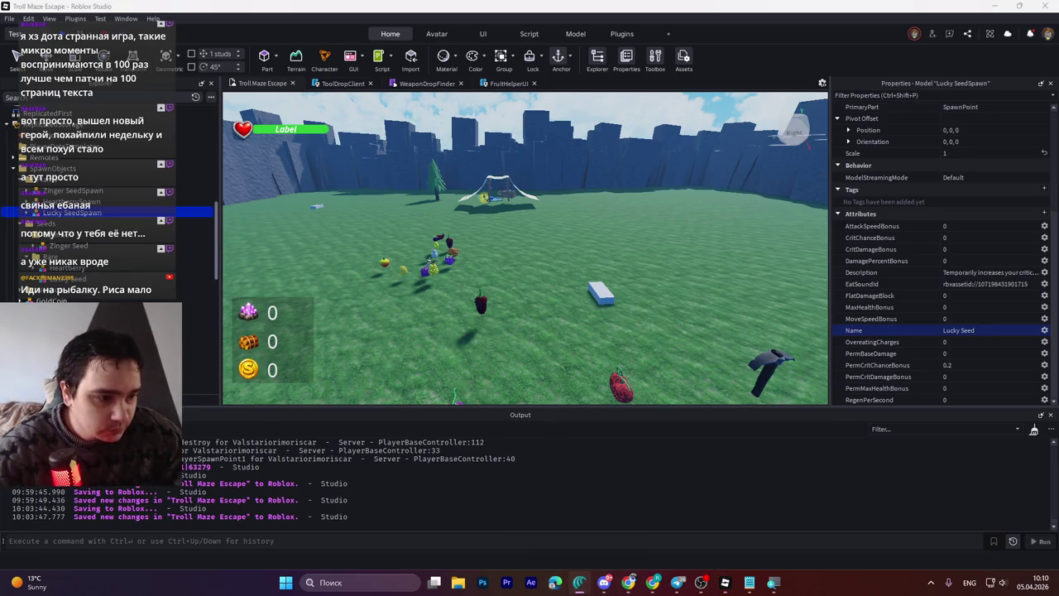
pyautogui.hotkey('alt', 'shift')
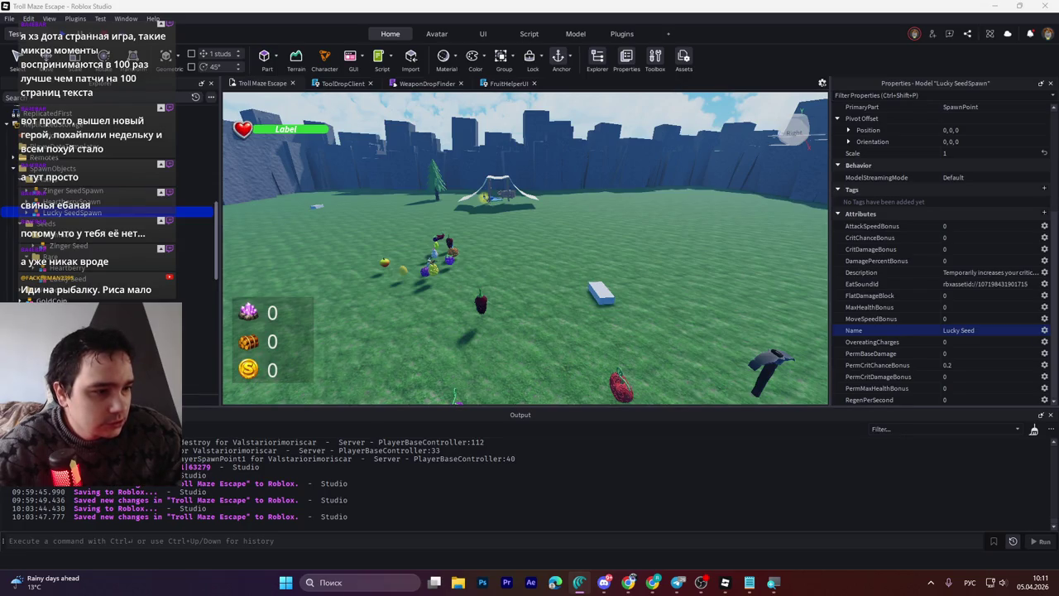
pyautogui.click(28, 18)
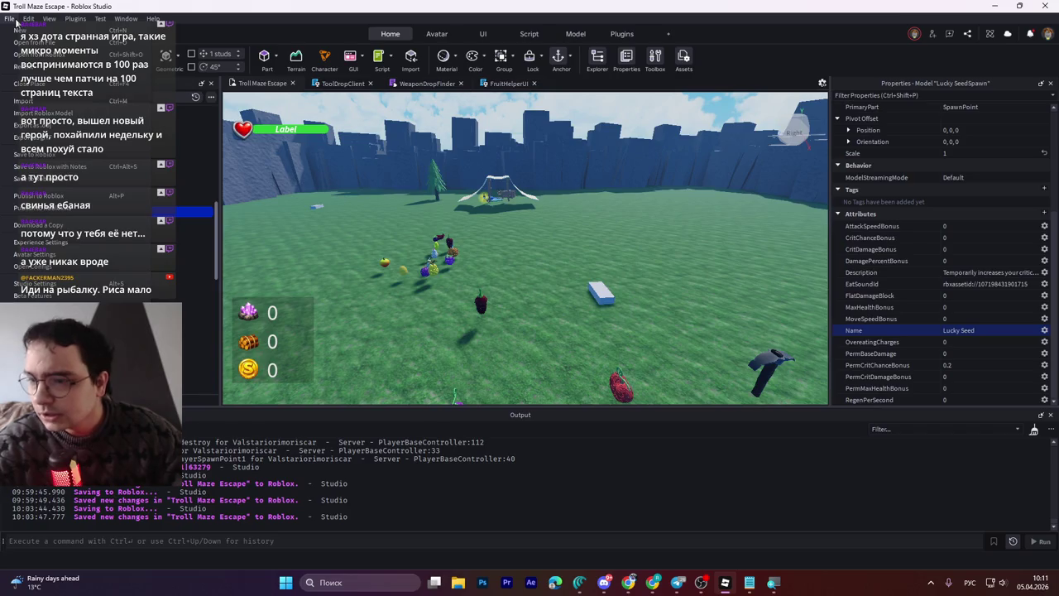
# Step: In Studio Settings > Rendering, turn Frame Rate Manager On and set Graphics Mode to Direct3D11
pyautogui.click(50, 284)
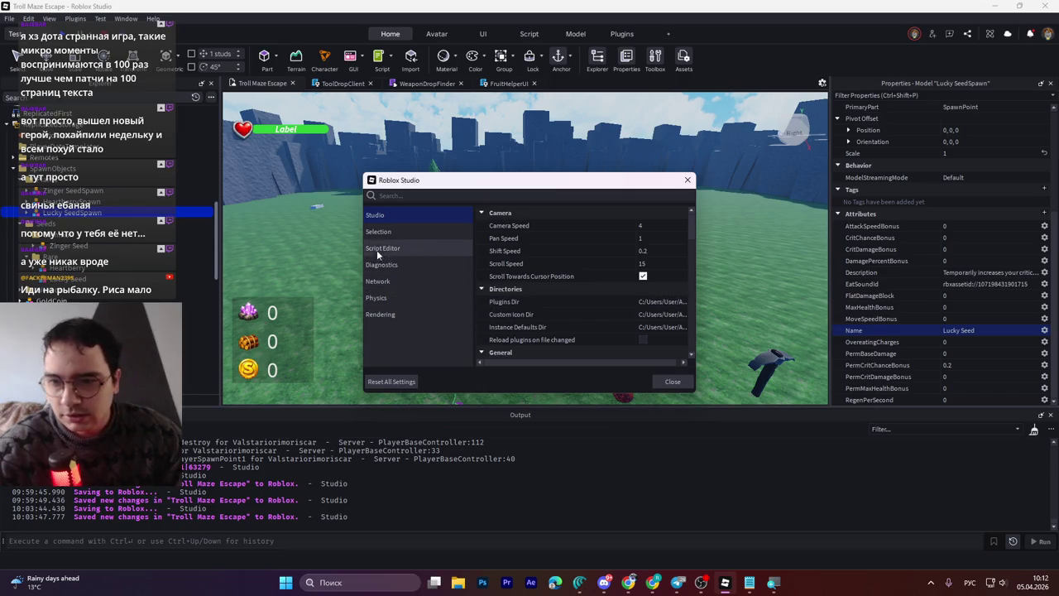
pyautogui.click(383, 313)
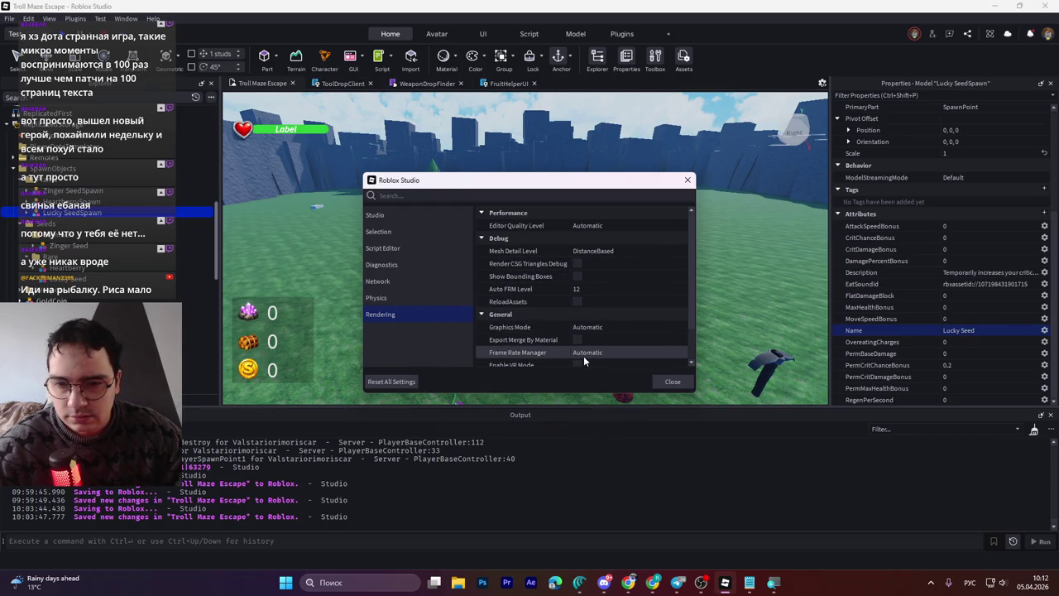
pyautogui.scroll(-1, 608, 321)
pyautogui.click(610, 314)
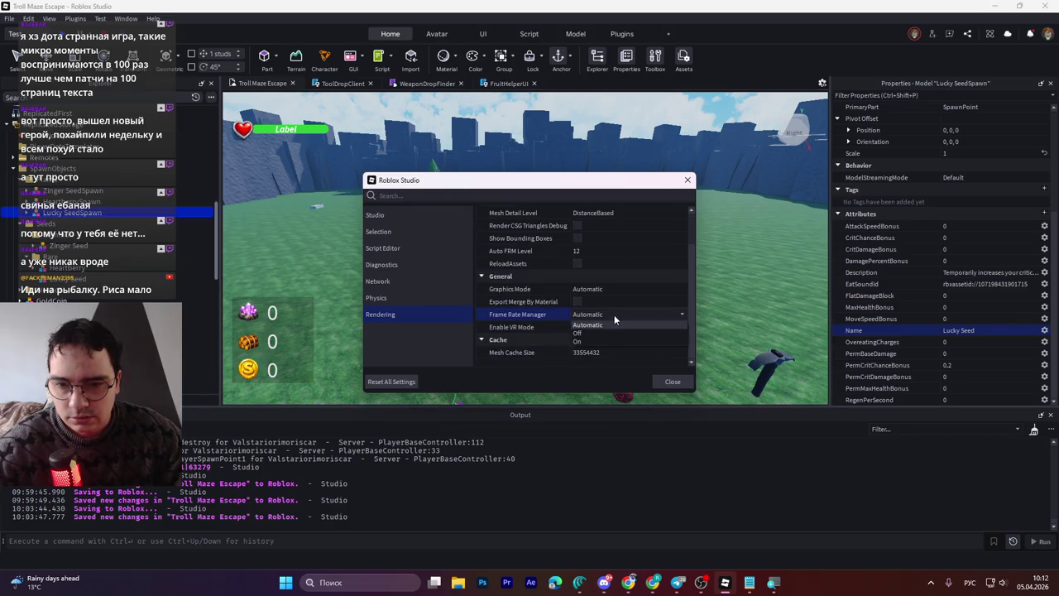
pyautogui.click(608, 341)
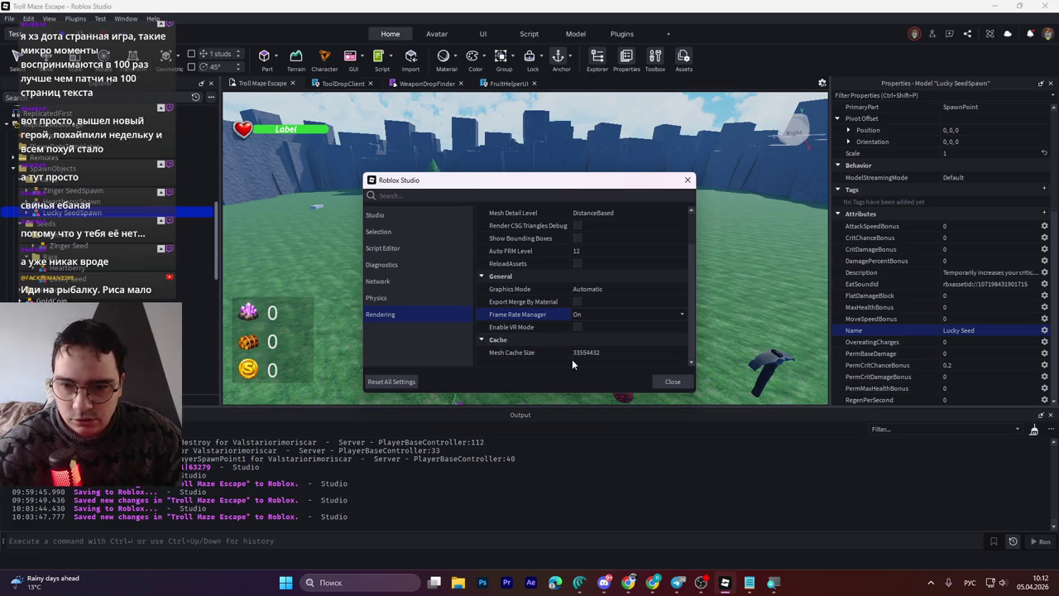
pyautogui.click(604, 292)
pyautogui.click(608, 290)
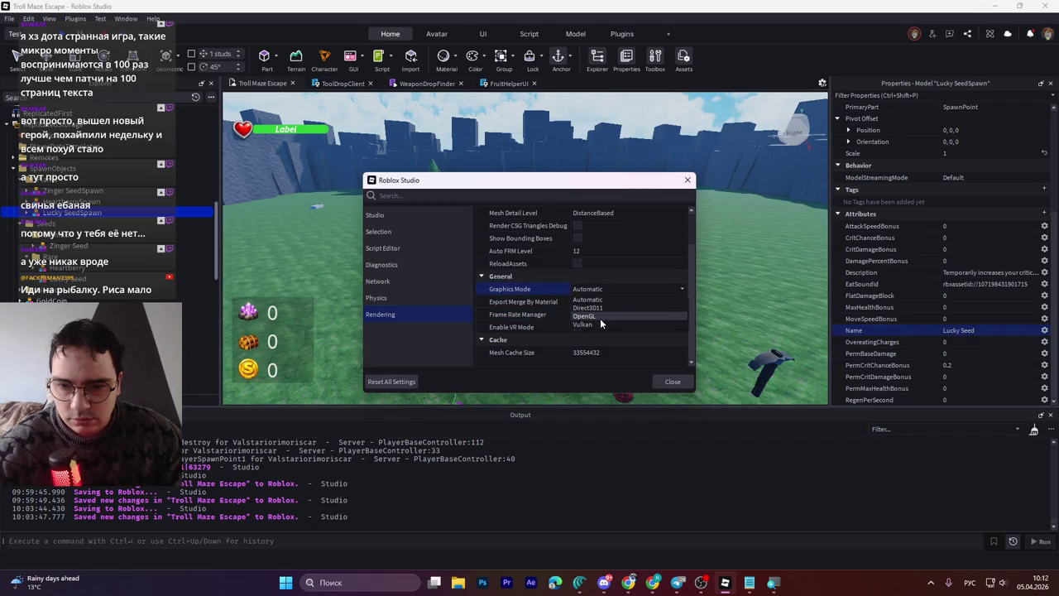
pyautogui.click(599, 322)
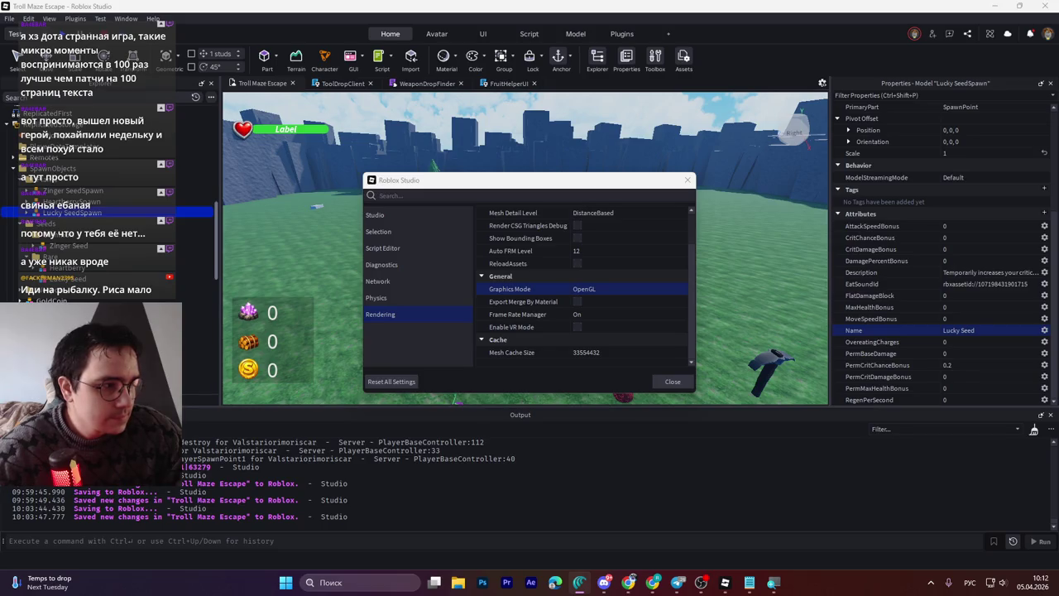
pyautogui.click(627, 291)
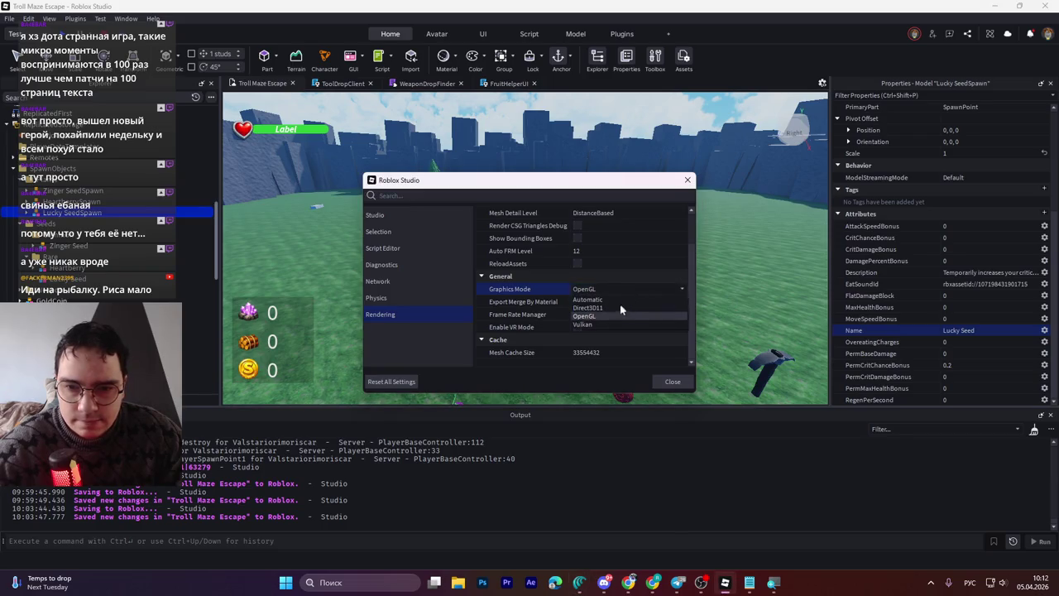
pyautogui.click(621, 312)
pyautogui.click(677, 381)
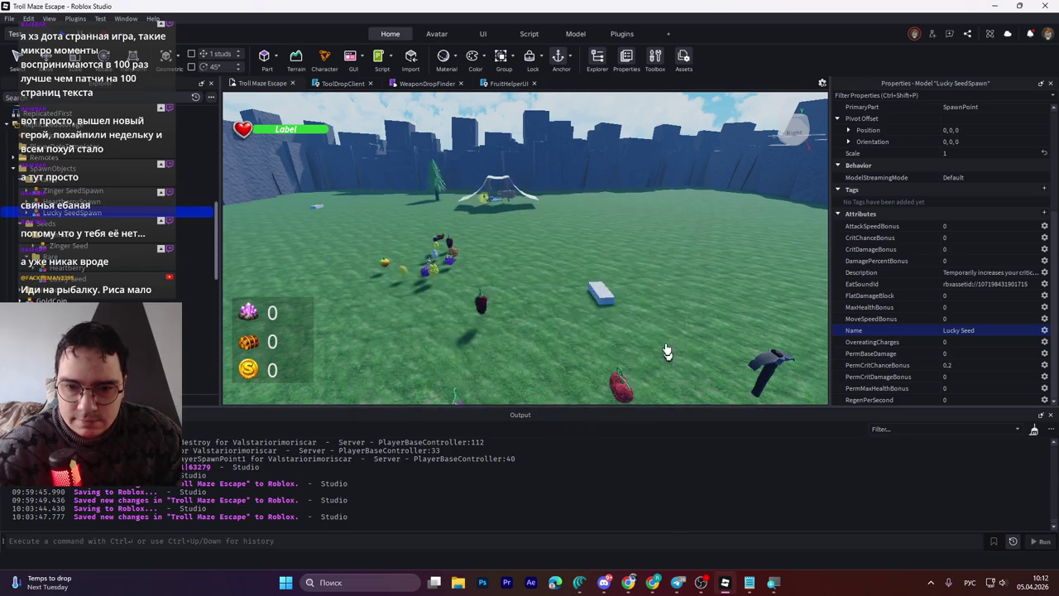
# Step: Save the place, close Studio to apply the settings, and look around after reopening
pyautogui.hotkey('ctrl', 's')
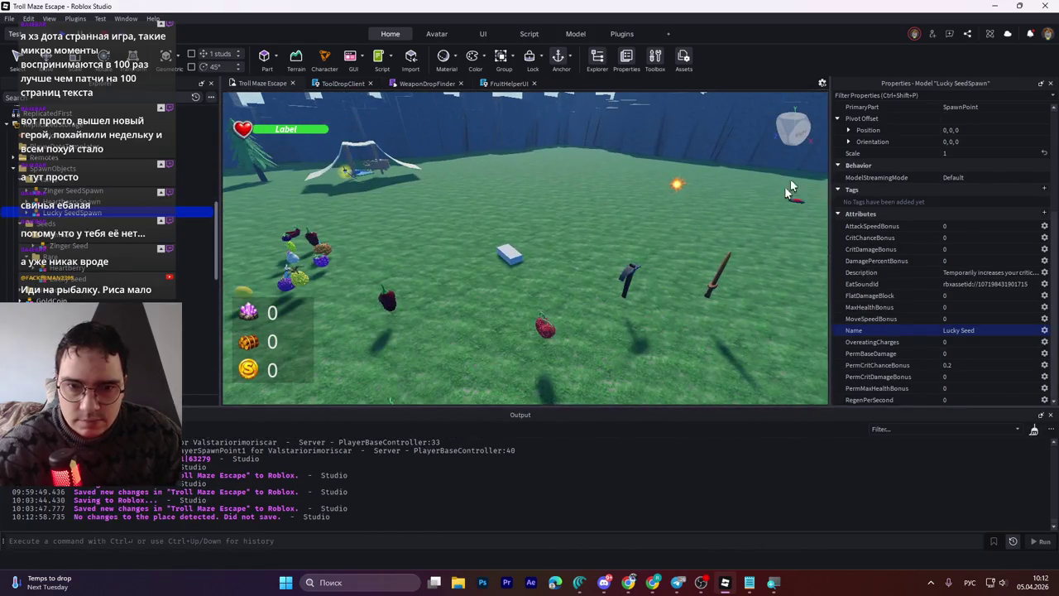
pyautogui.click(1050, 6)
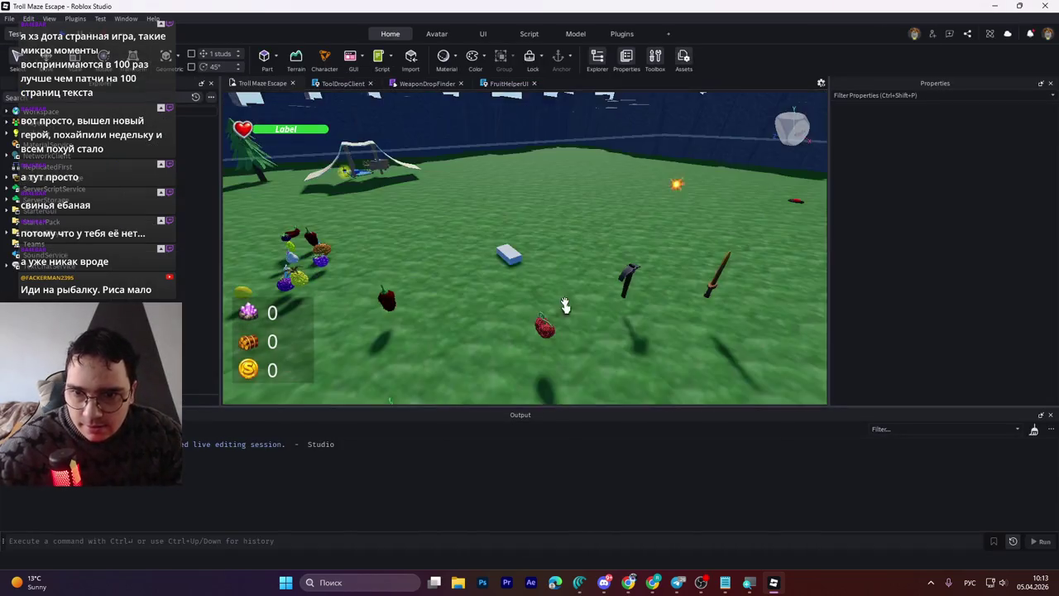
pyautogui.moveTo(574, 292); pyautogui.dragTo(566, 300)
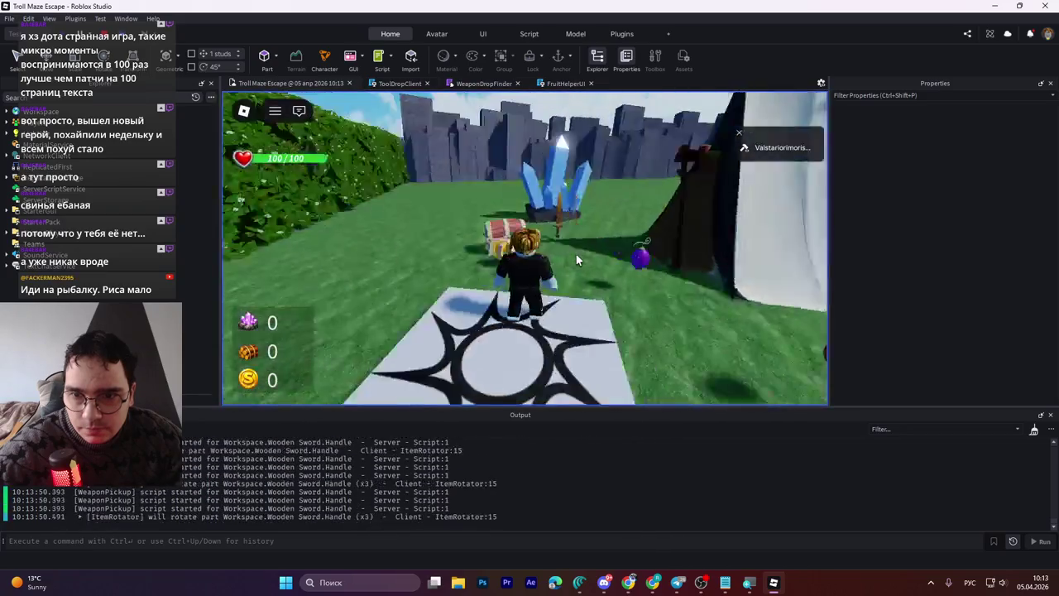
# Step: Walk the character around the star pad and hedge maze, swing the camera, then stop with Shift+F5
pyautogui.press('Left')
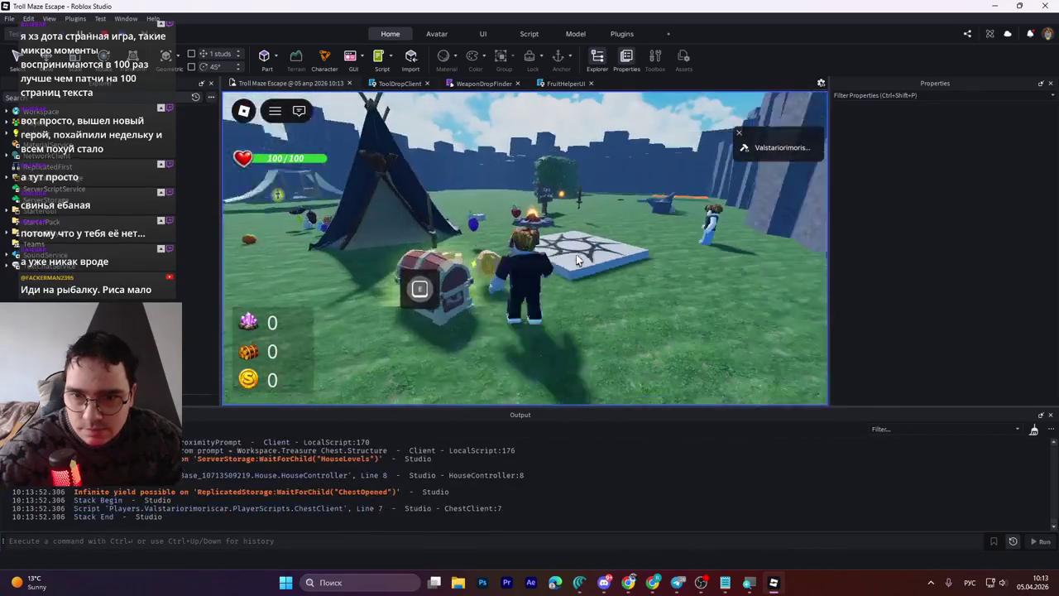
pyautogui.press('w')
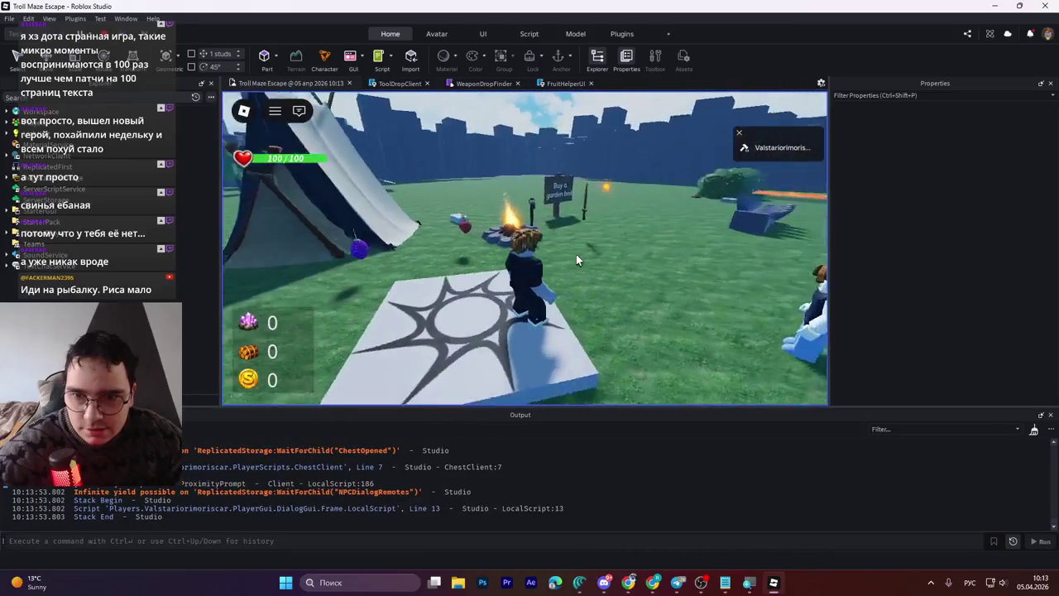
pyautogui.press('w')
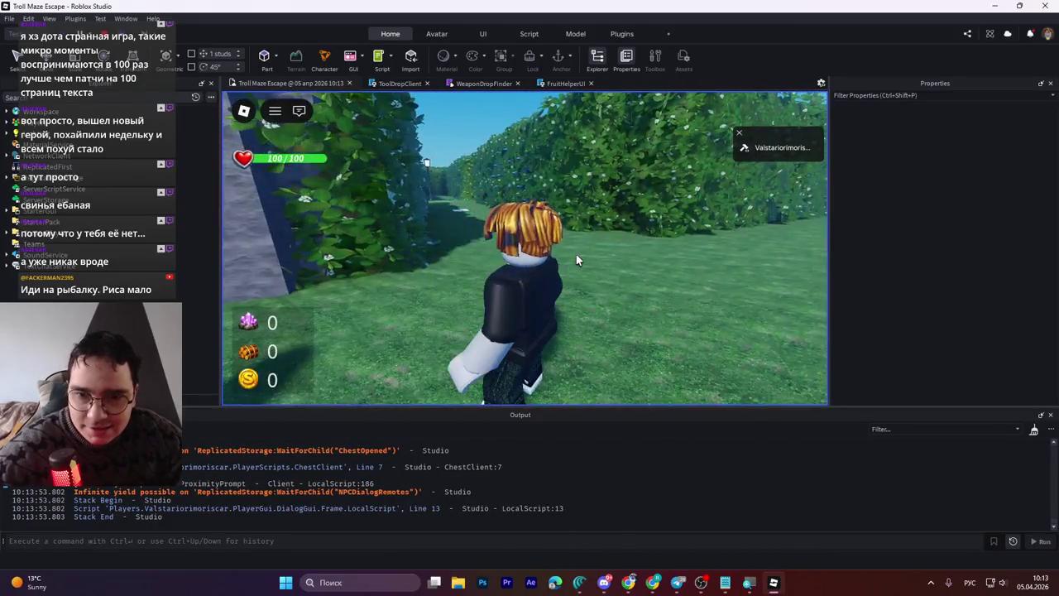
pyautogui.press('s')
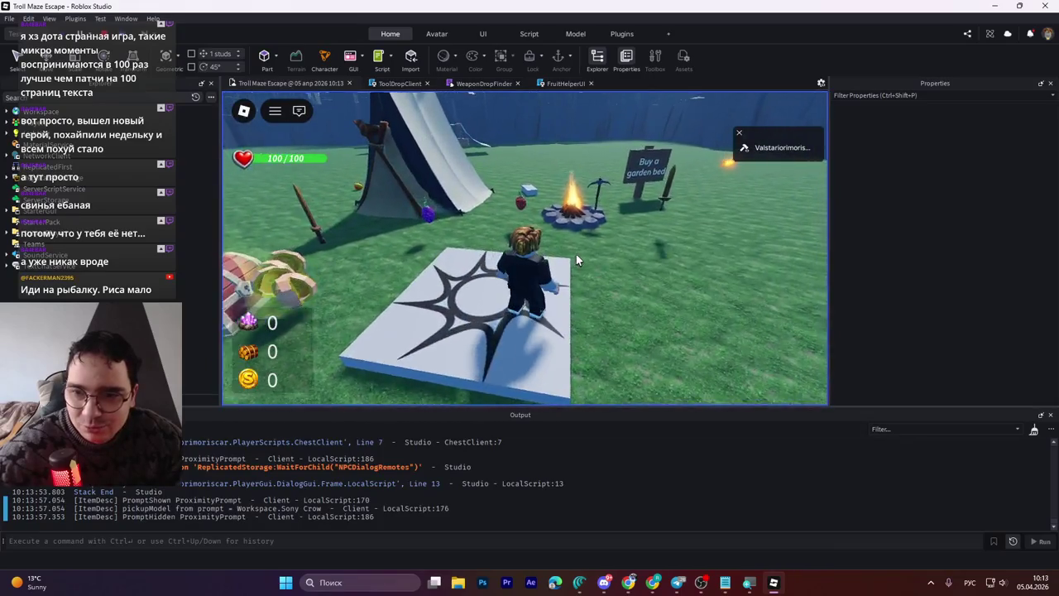
pyautogui.press('.')
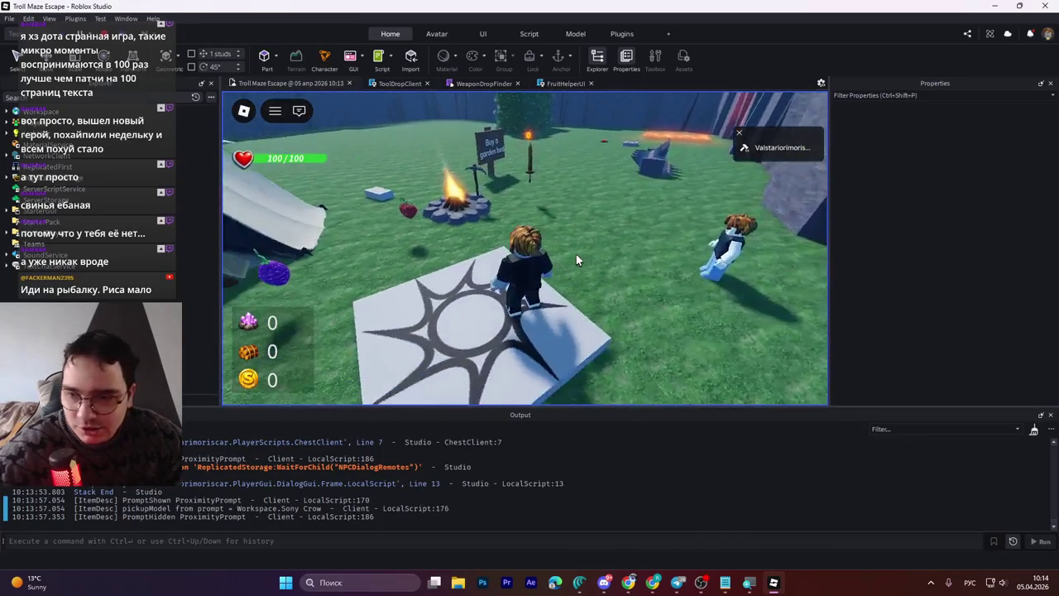
pyautogui.press(',')
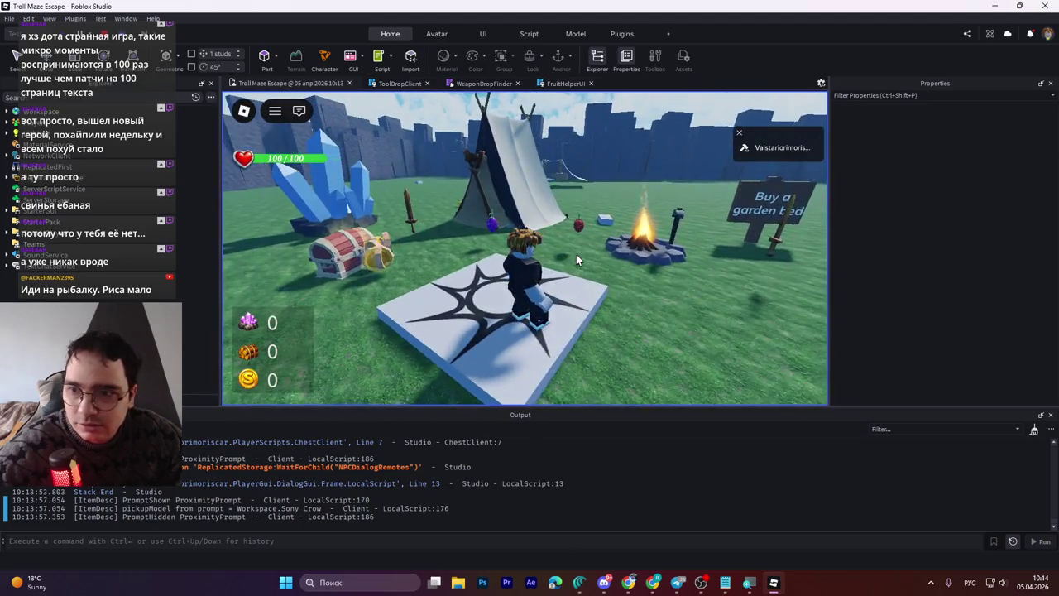
pyautogui.press('.')
pyautogui.press('.')
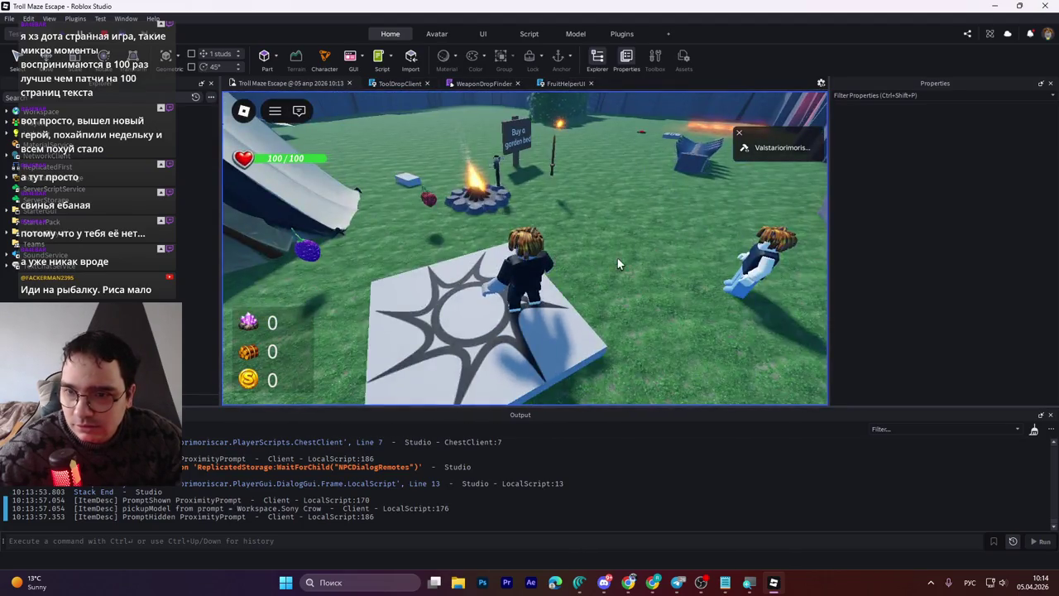
pyautogui.press(',')
pyautogui.press(',')
pyautogui.press(',')
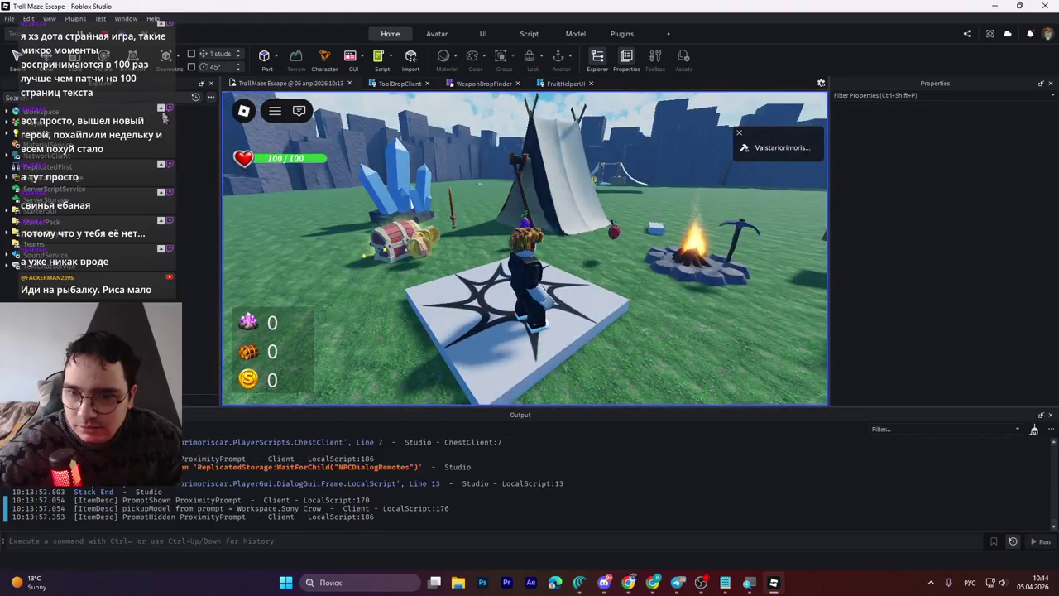
pyautogui.press('.')
pyautogui.press('.')
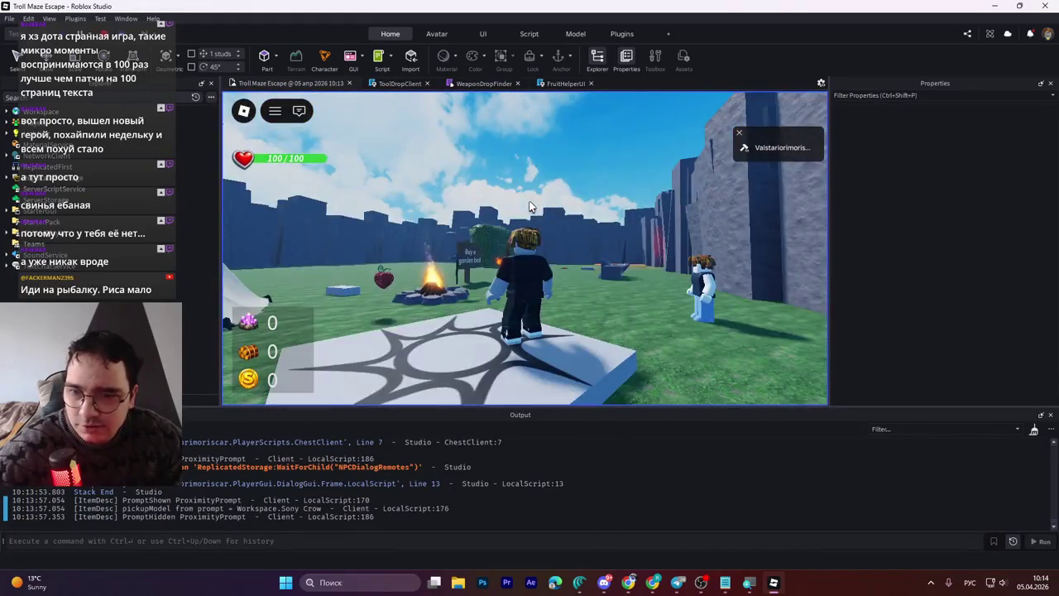
pyautogui.hotkey('shift', 'F5')
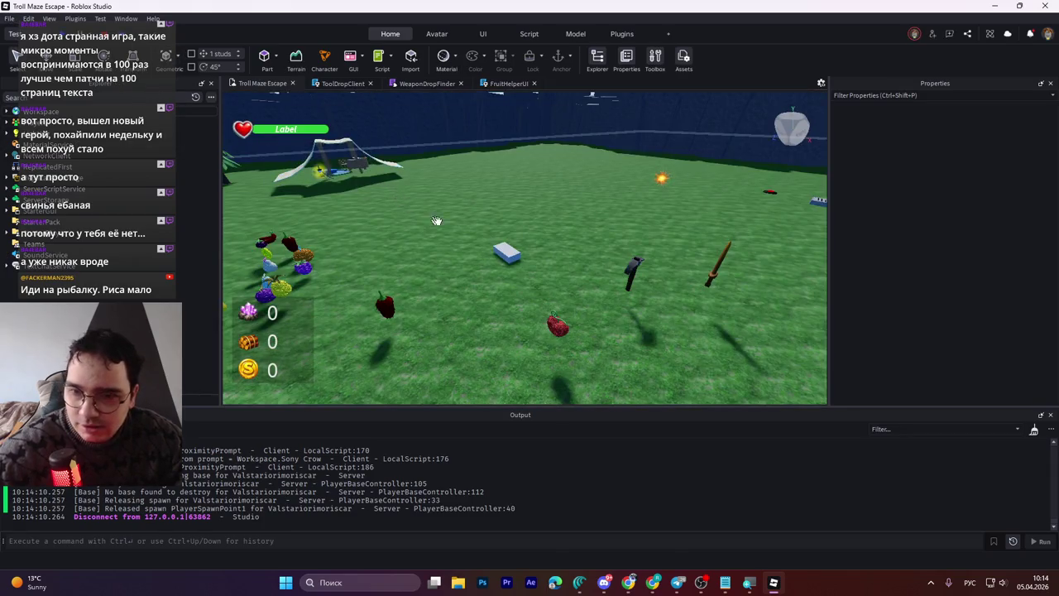
pyautogui.hotkey('alt', 's')
pyautogui.click(383, 317)
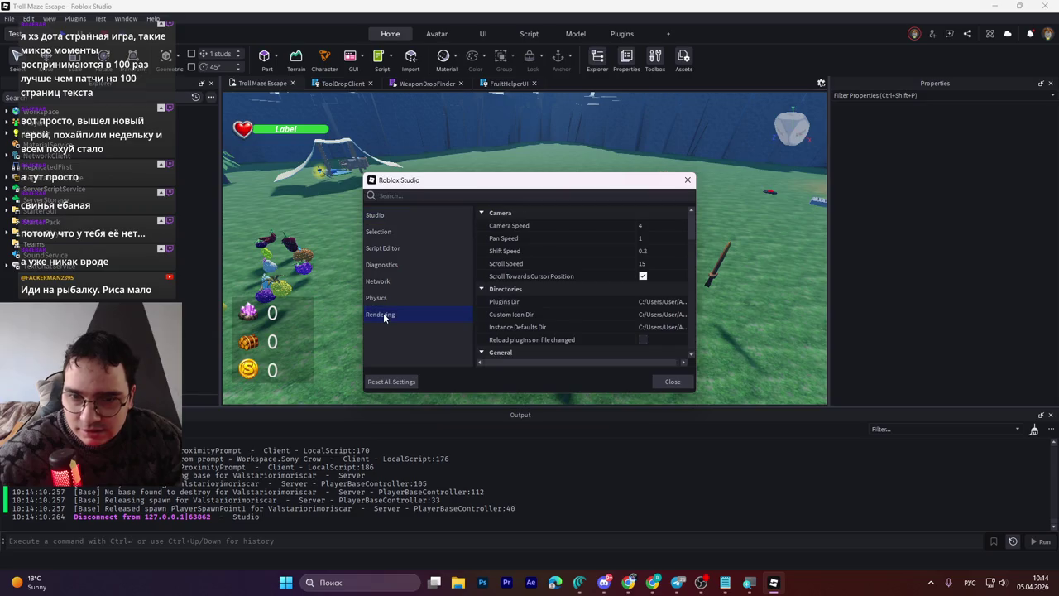
pyautogui.click(580, 352)
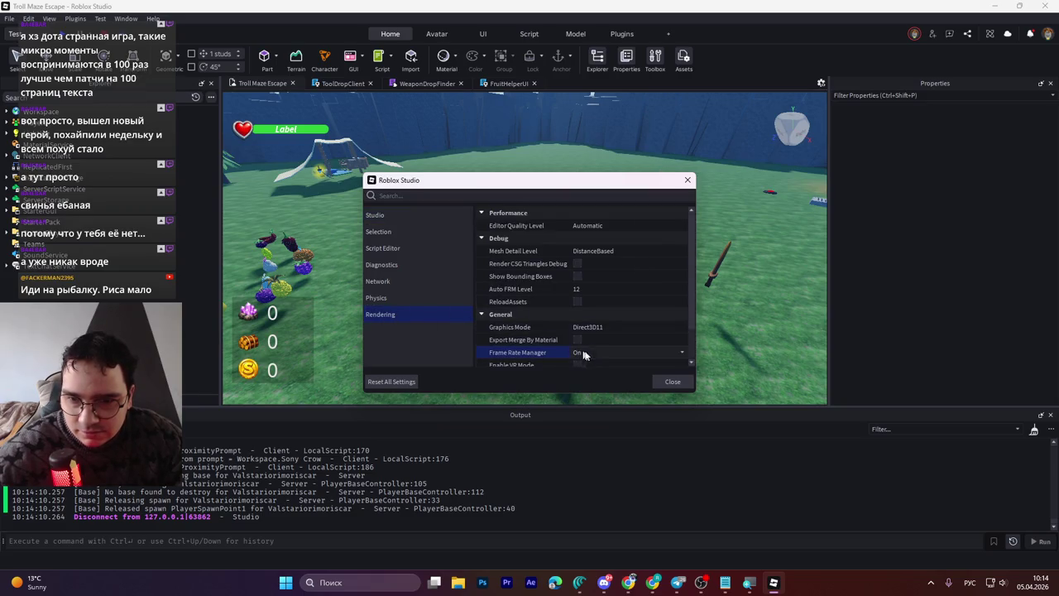
pyautogui.scroll(-1, 582, 331)
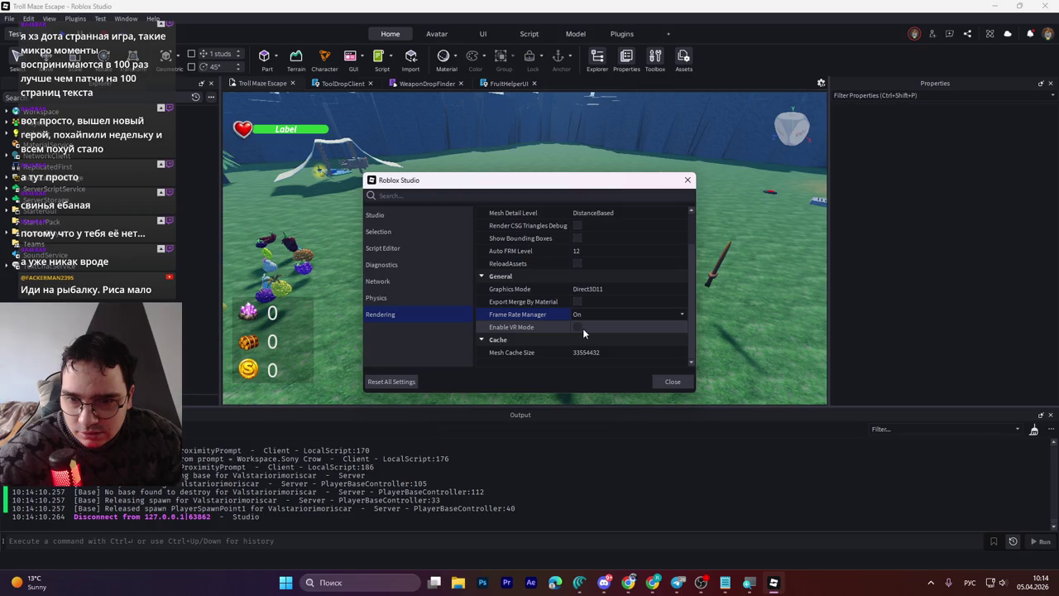
pyautogui.click(593, 314)
pyautogui.click(589, 338)
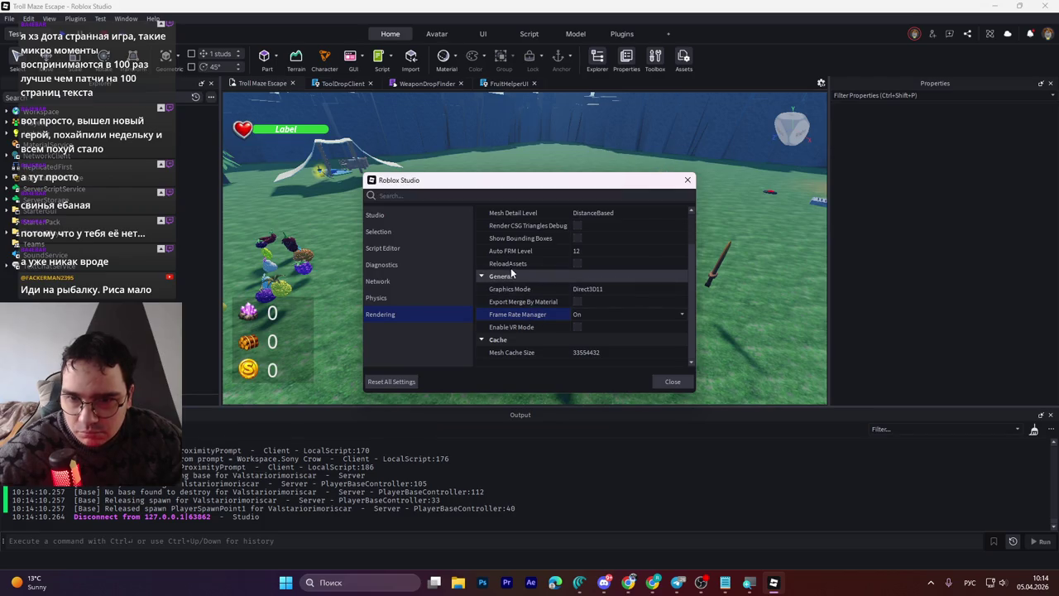
pyautogui.scroll(1, 514, 265)
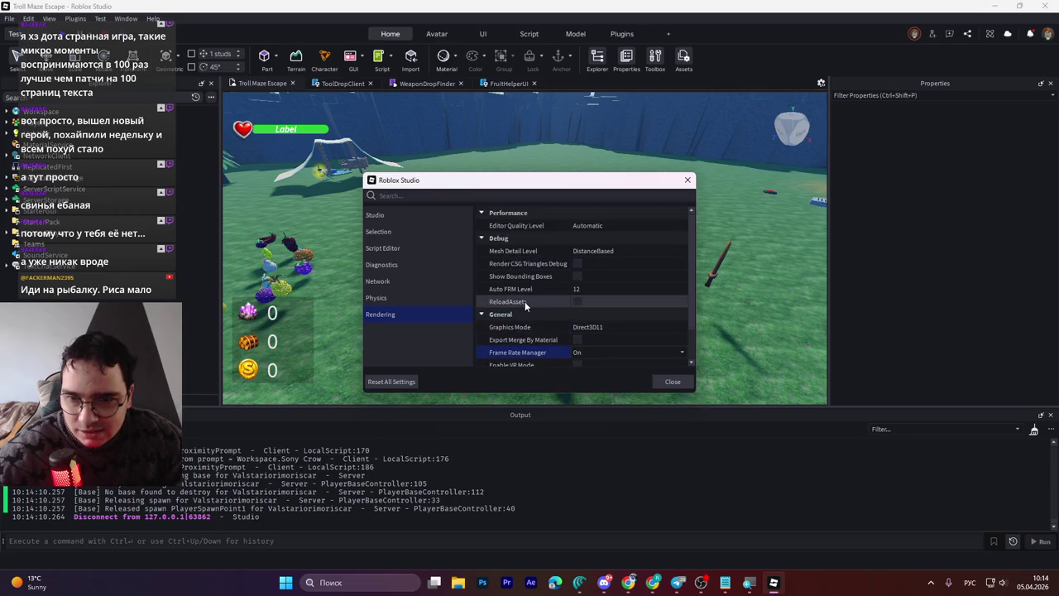
pyautogui.click(612, 249)
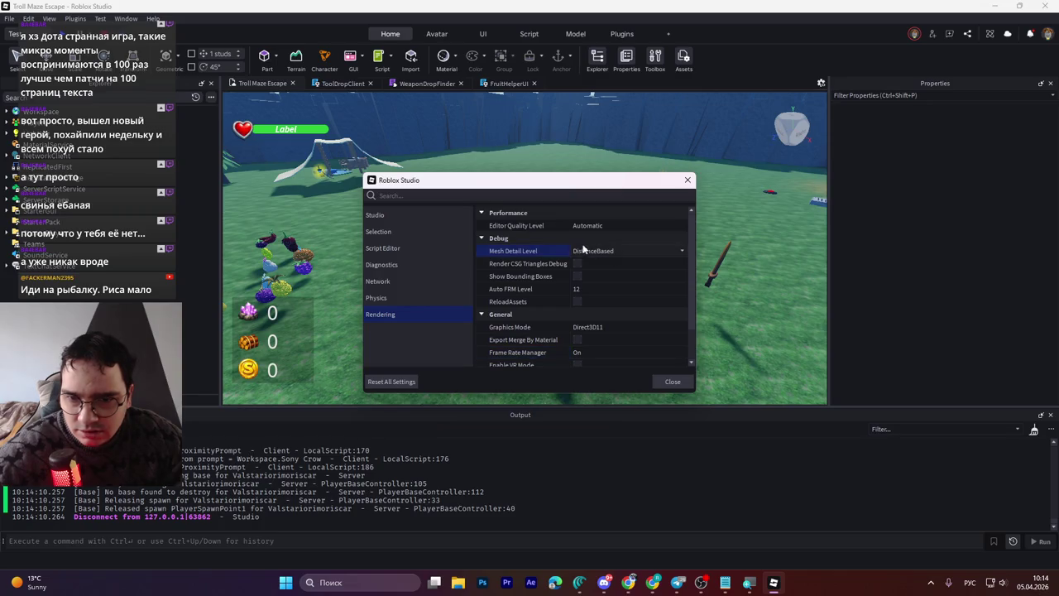
pyautogui.click(609, 225)
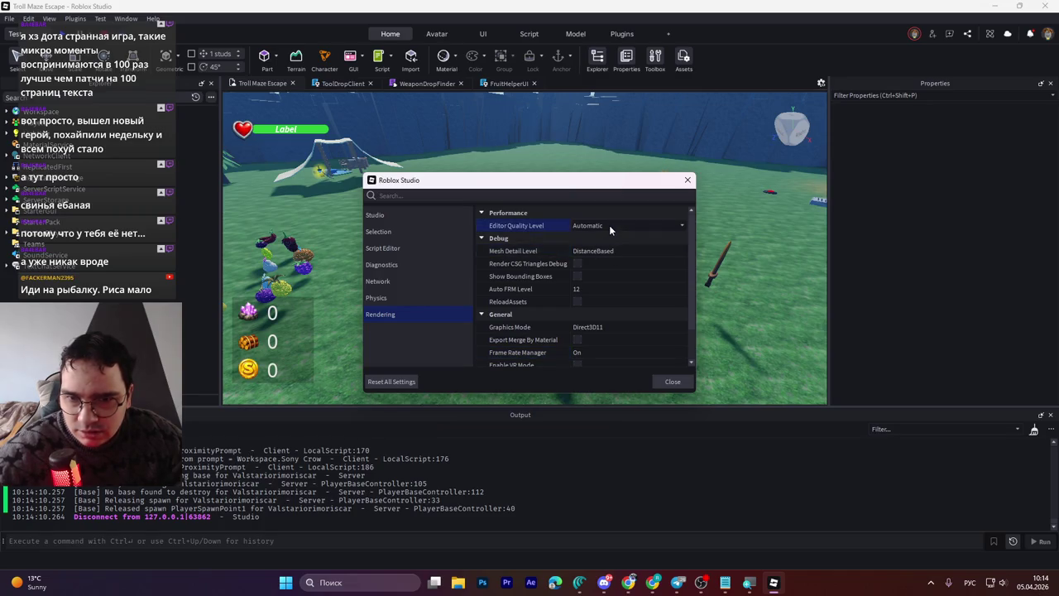
pyautogui.click(608, 225)
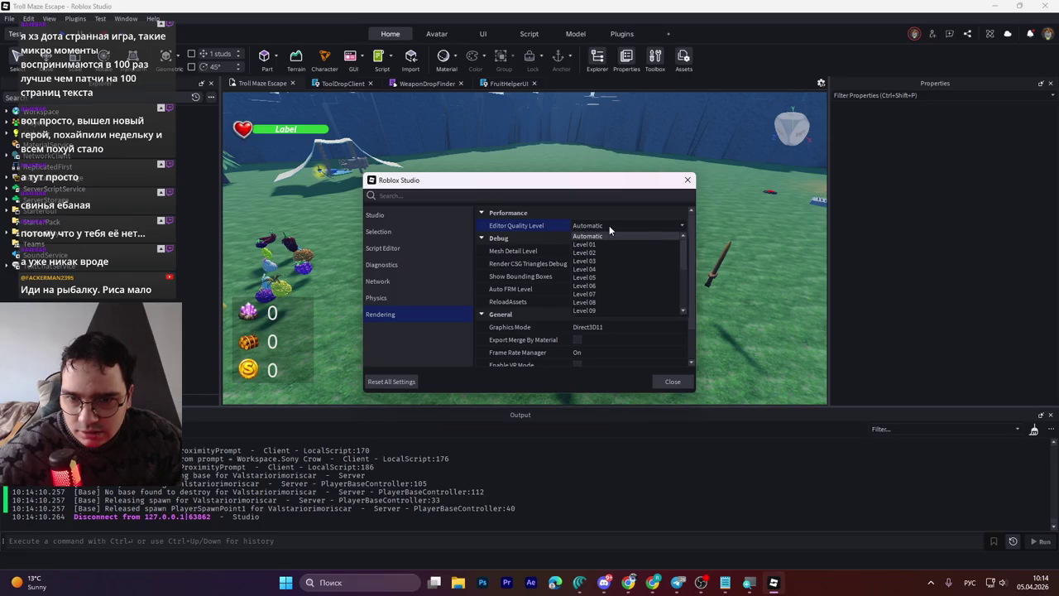
pyautogui.click(608, 225)
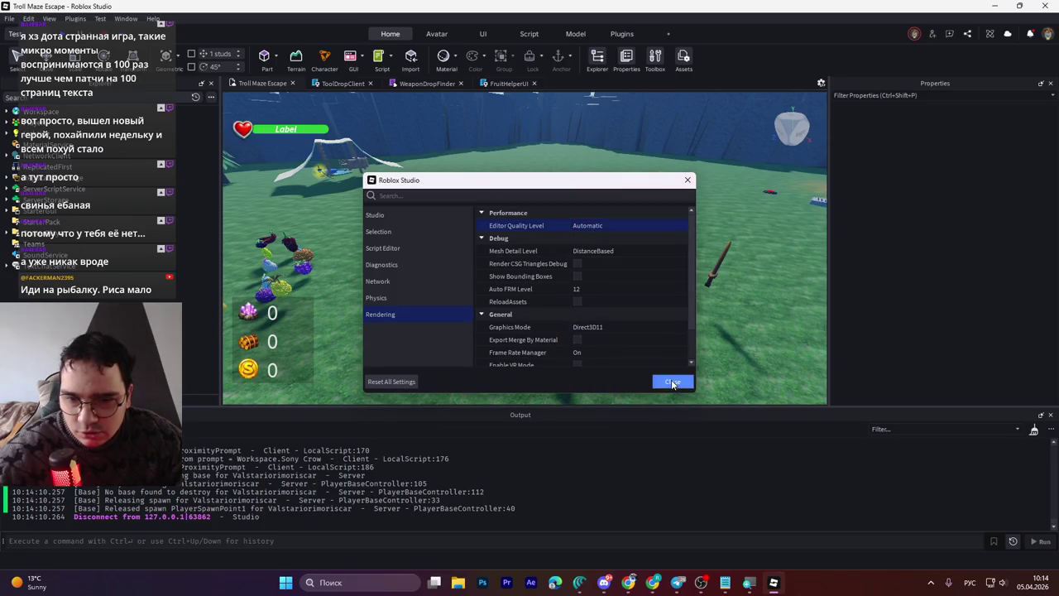
pyautogui.click(672, 382)
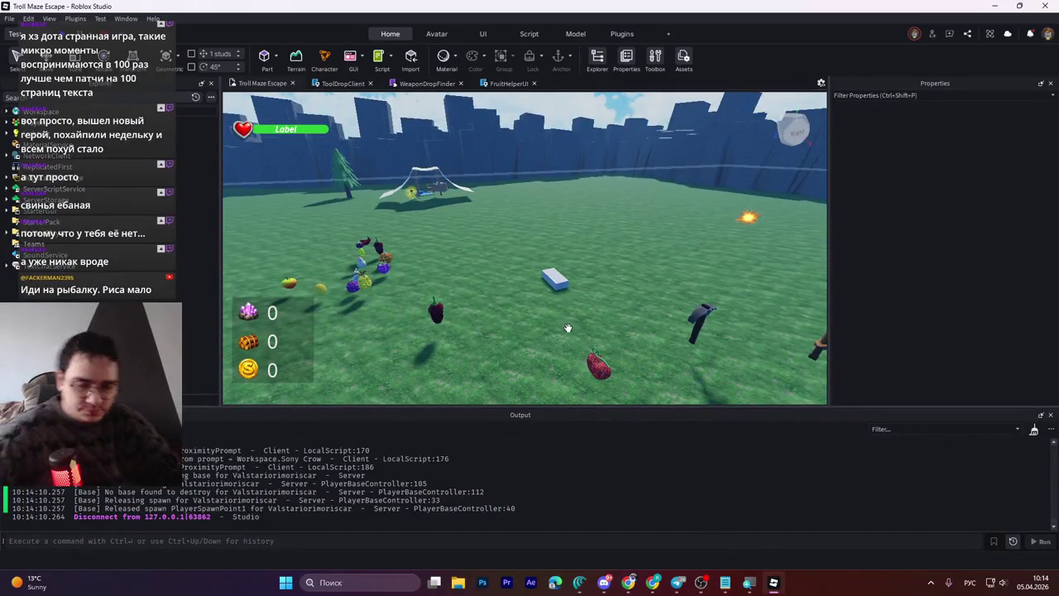
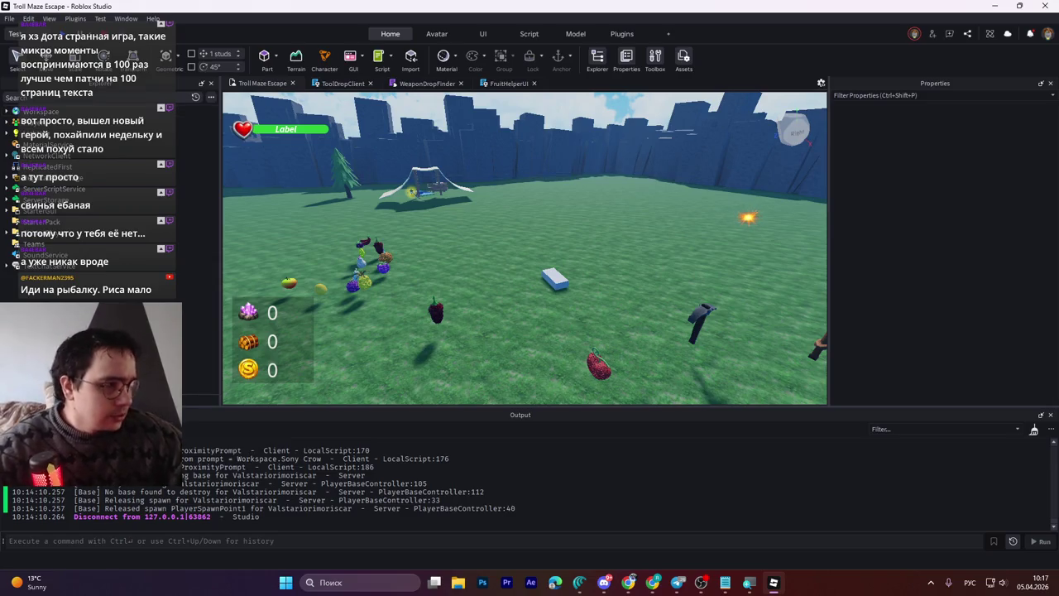
# Step: Return to Roblox Studio and begin editing the Lucky Seed model's SeedName attribute
pyautogui.hotkey('alt', 'Tab')
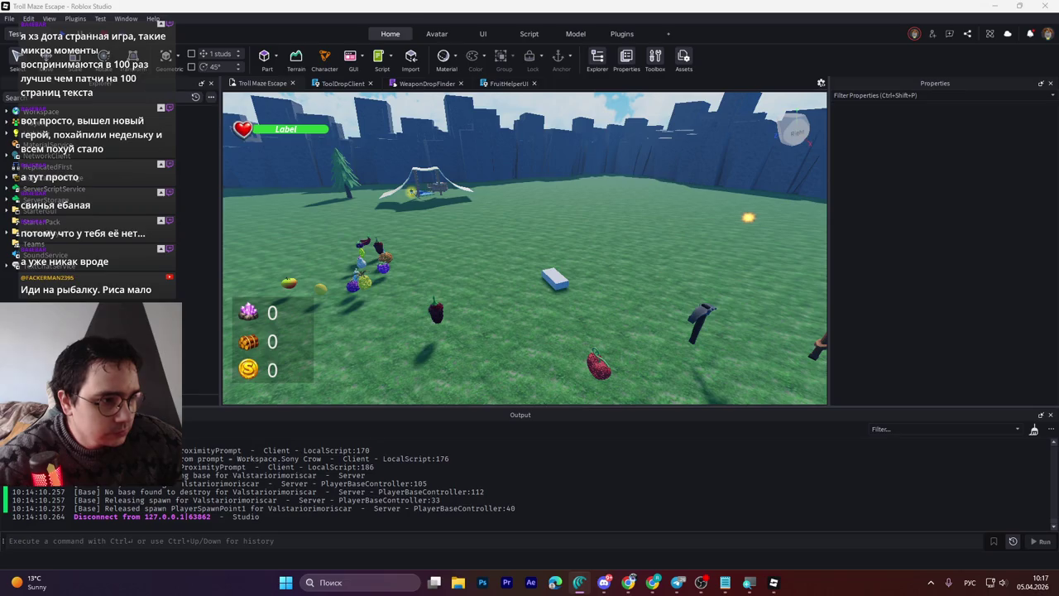
pyautogui.hotkey('alt', 'Tab')
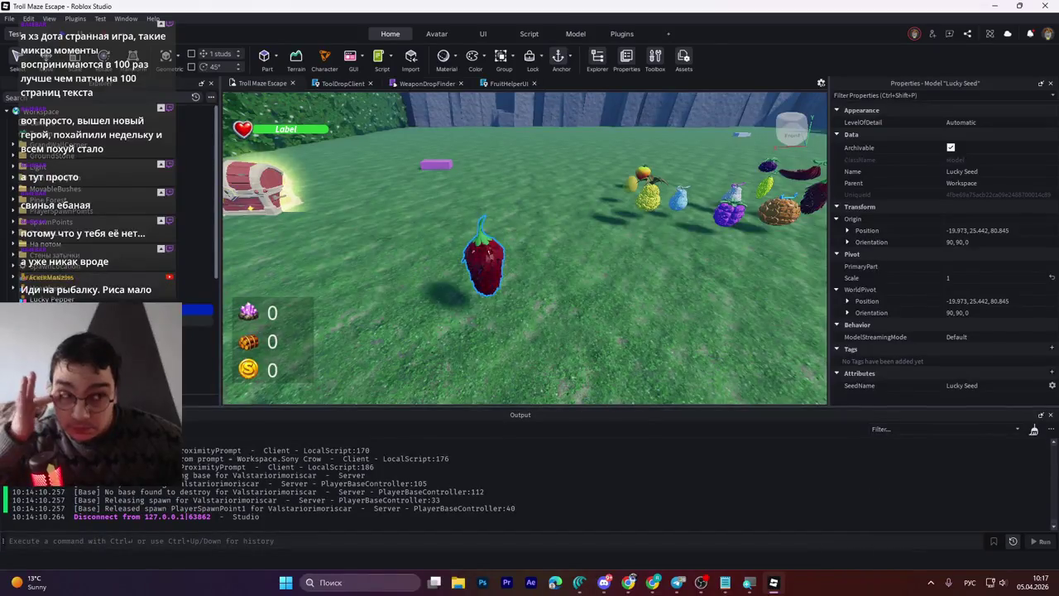
pyautogui.click(960, 385)
# Step: Change the SeedName attribute value from Lucky Seed to 'Bloody Seed'
pyautogui.doubleClick(959, 385)
pyautogui.write('Ишп')
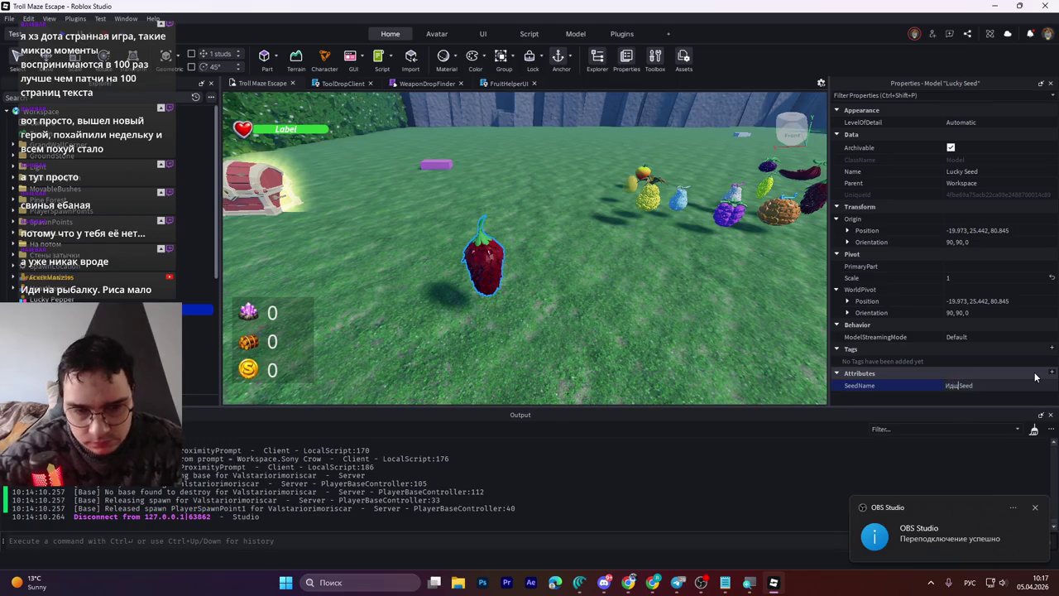
pyautogui.press('BackSpace')
pyautogui.press('BackSpace')
pyautogui.hotkey('alt', 'shift')
pyautogui.write('Bloody')
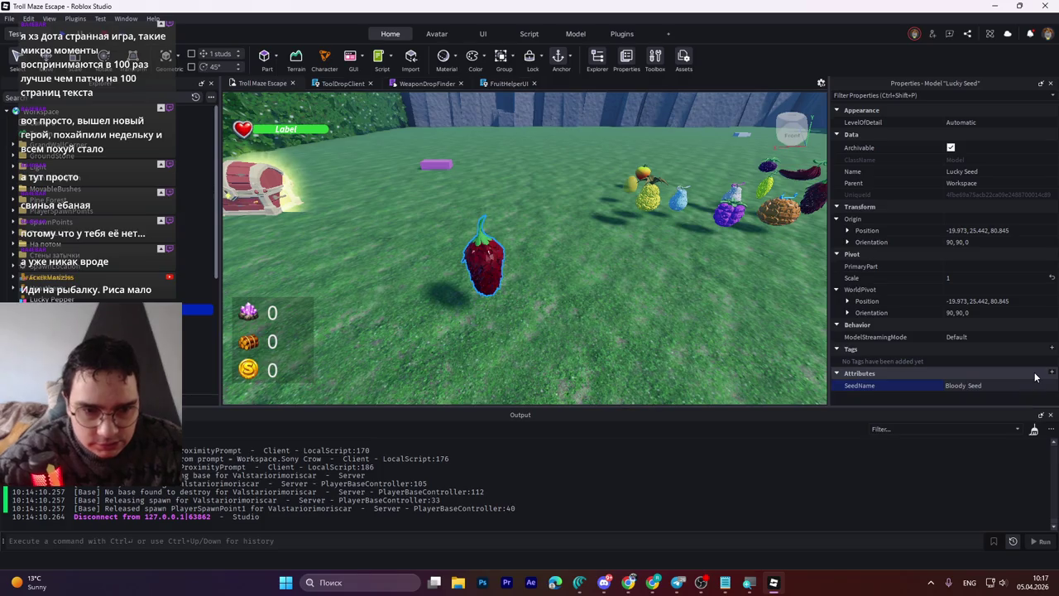
pyautogui.press('Return')
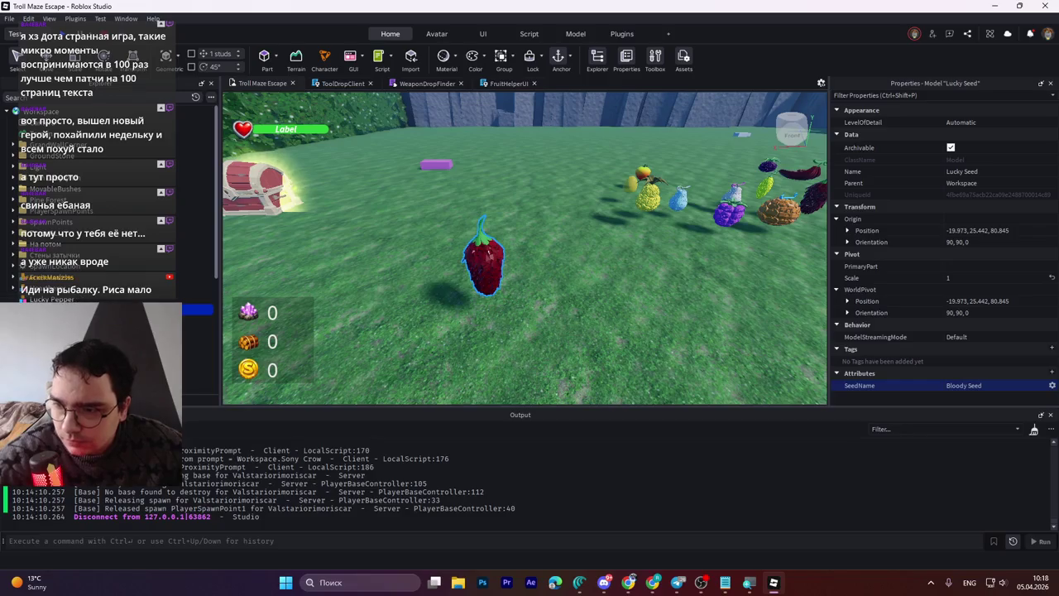
# Step: Rename the model to 'Bloody Seed' and frame it in the viewport
pyautogui.press('Return')
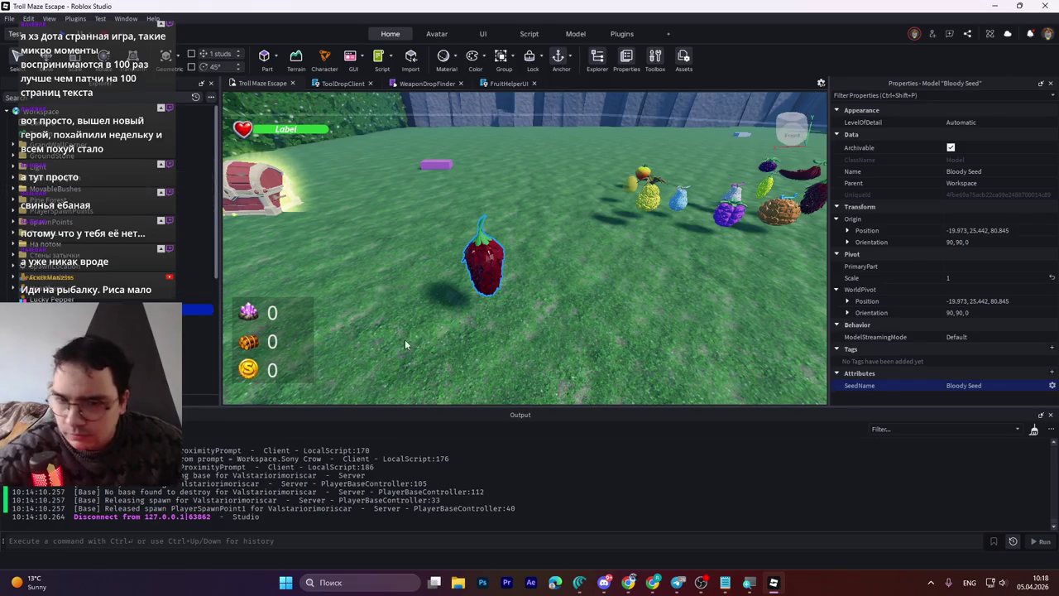
pyautogui.press('f')
pyautogui.hotkey('ctrl', '2')
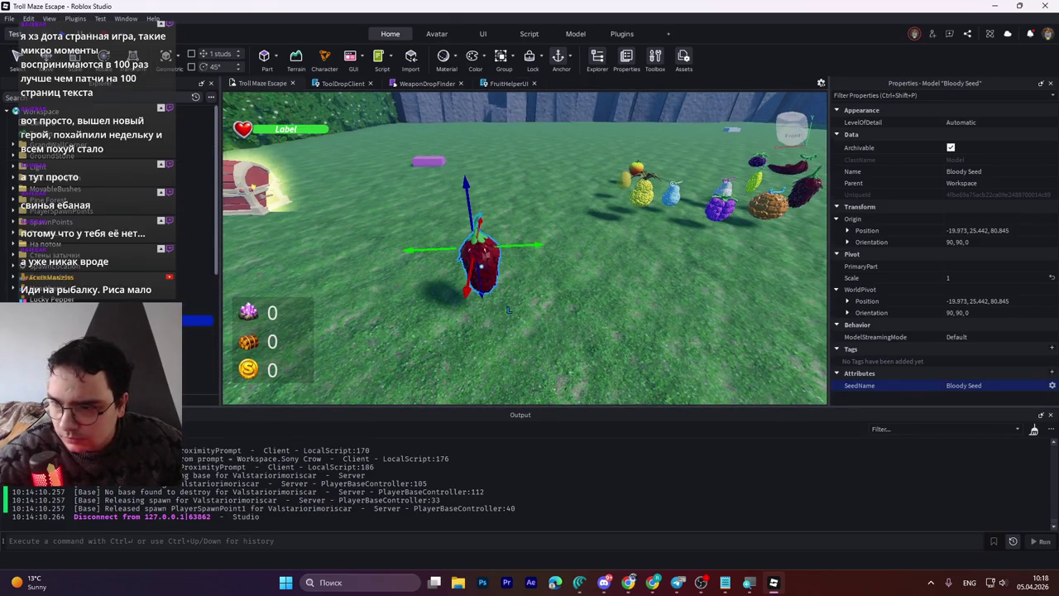
# Step: Select the Bloody Seed's Handle part and bring the camera in close to the berry
pyautogui.click(198, 321)
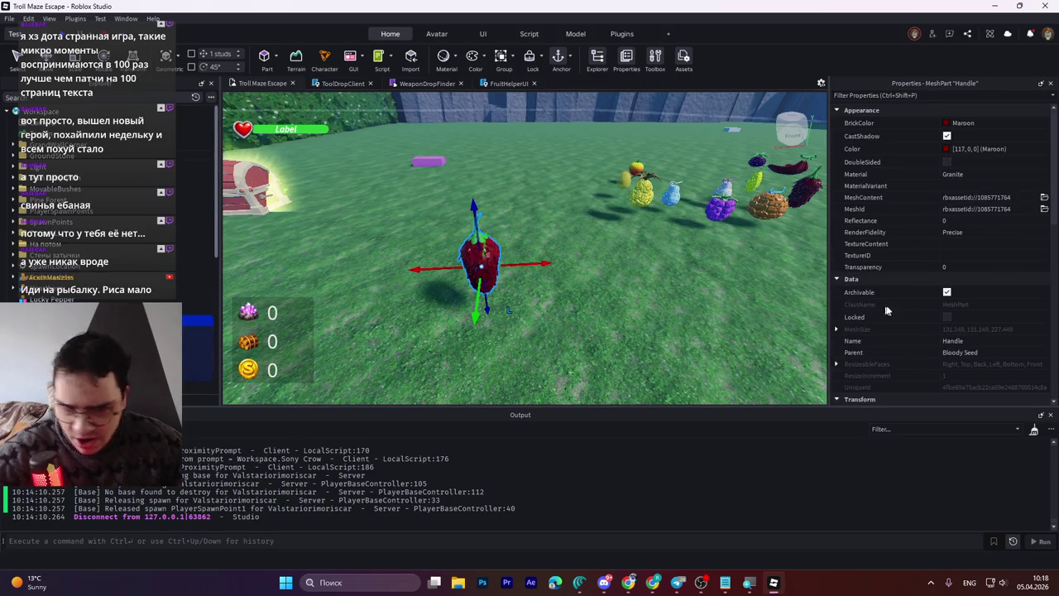
pyautogui.scroll(-4, 936, 322)
pyautogui.click(199, 311)
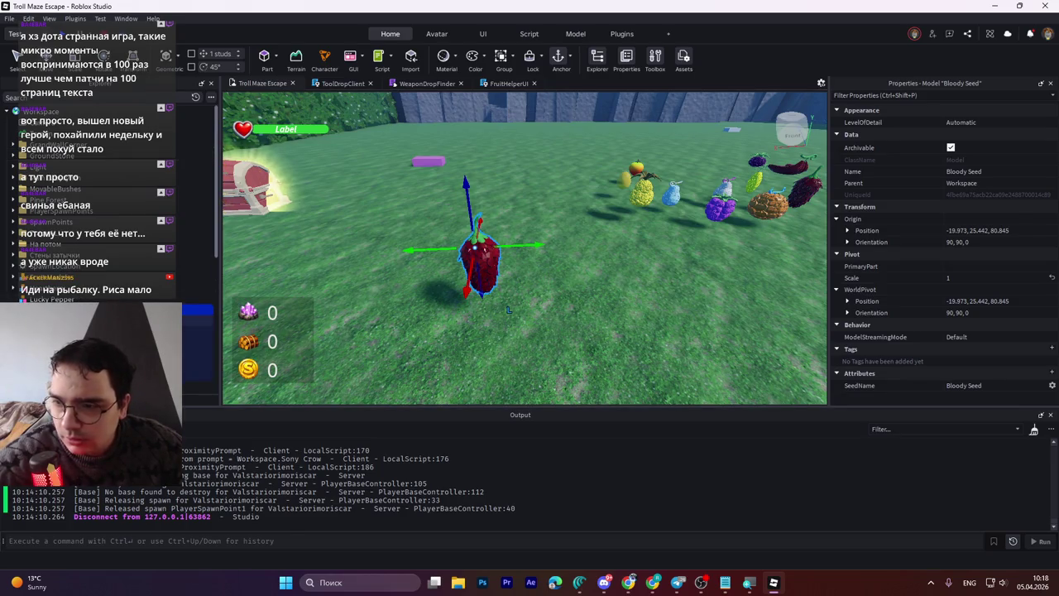
pyautogui.press('Down')
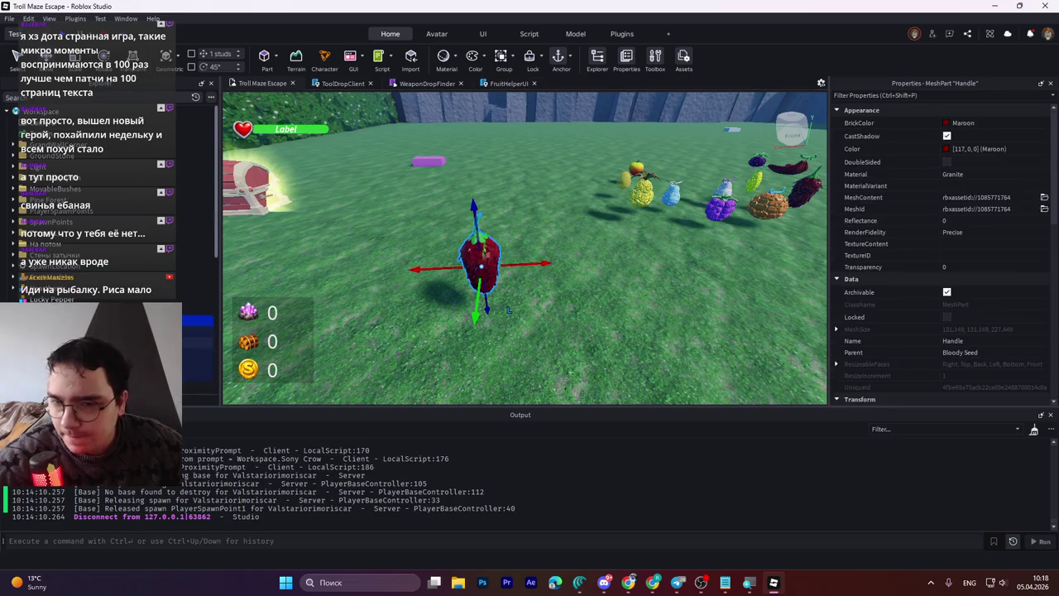
pyautogui.press('s')
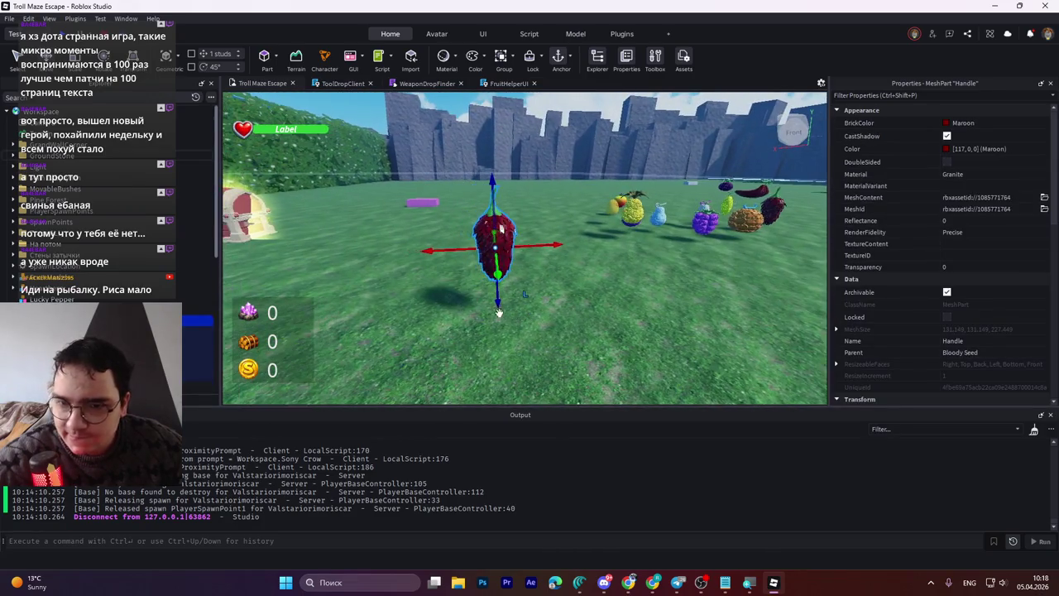
pyautogui.press('w')
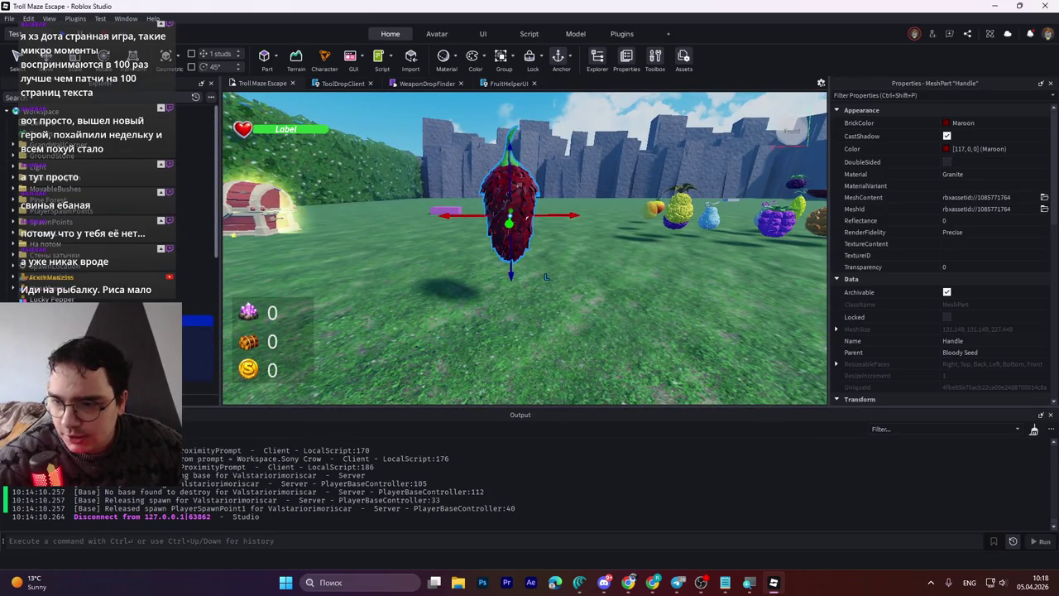
# Step: Reselect the berry's Handle and stretch it taller with the Scale tool
pyautogui.click(529, 189)
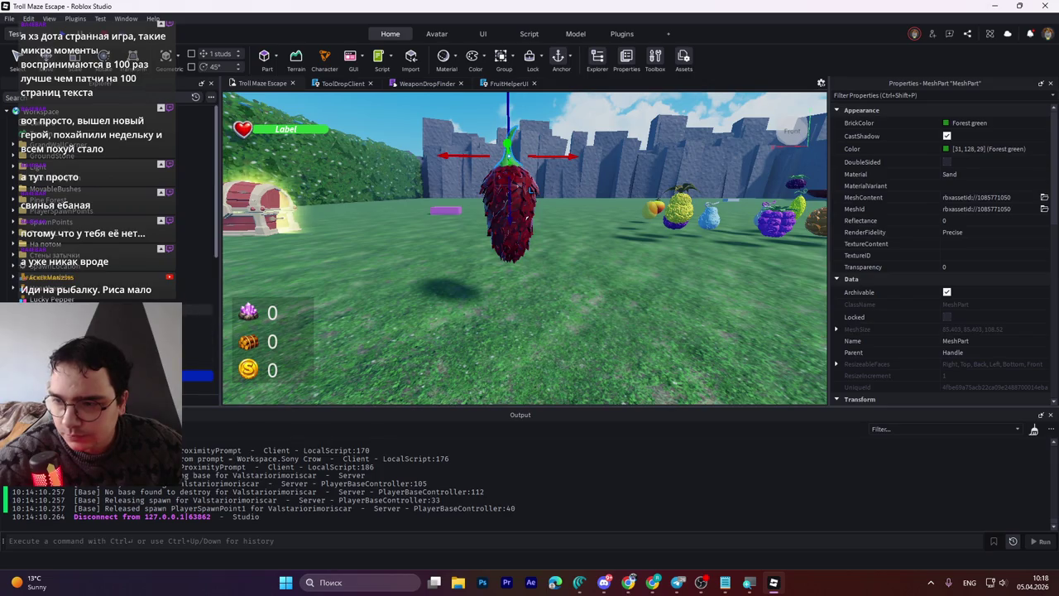
pyautogui.click(529, 189)
pyautogui.scroll(-3, 108, 207)
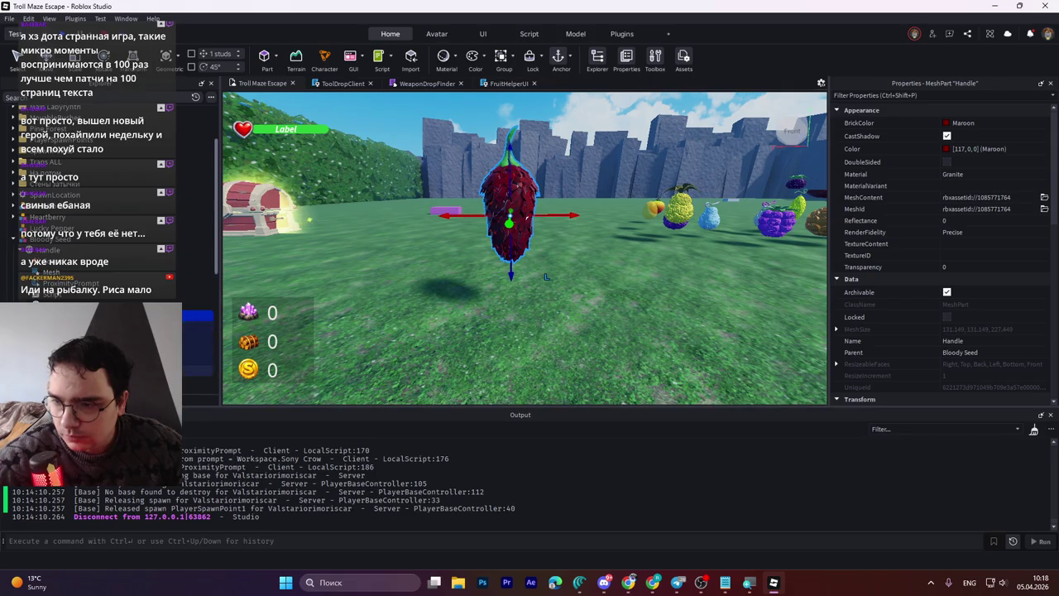
pyautogui.click(530, 190)
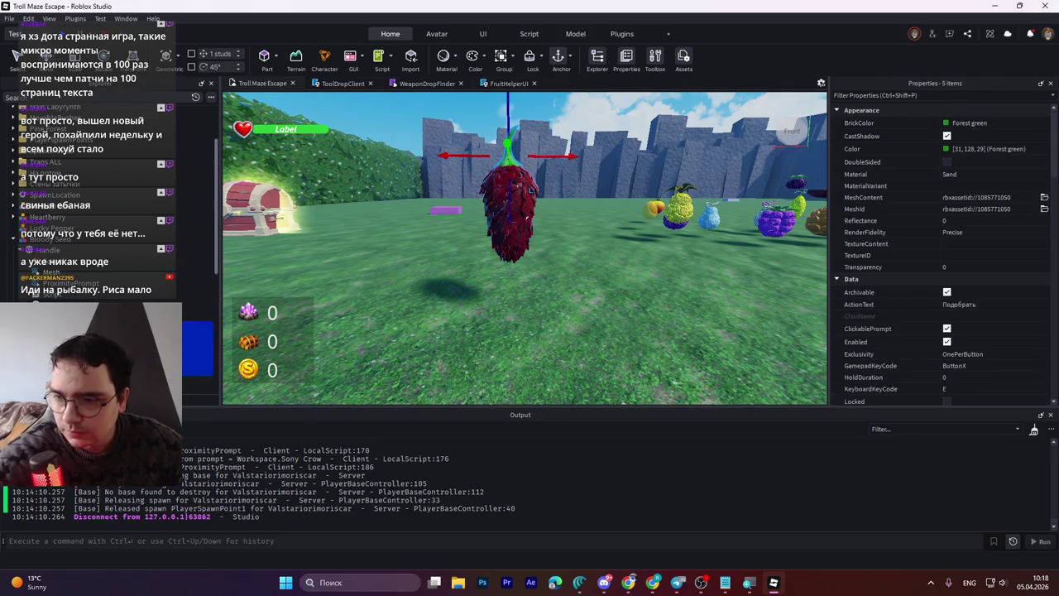
pyautogui.click(496, 157)
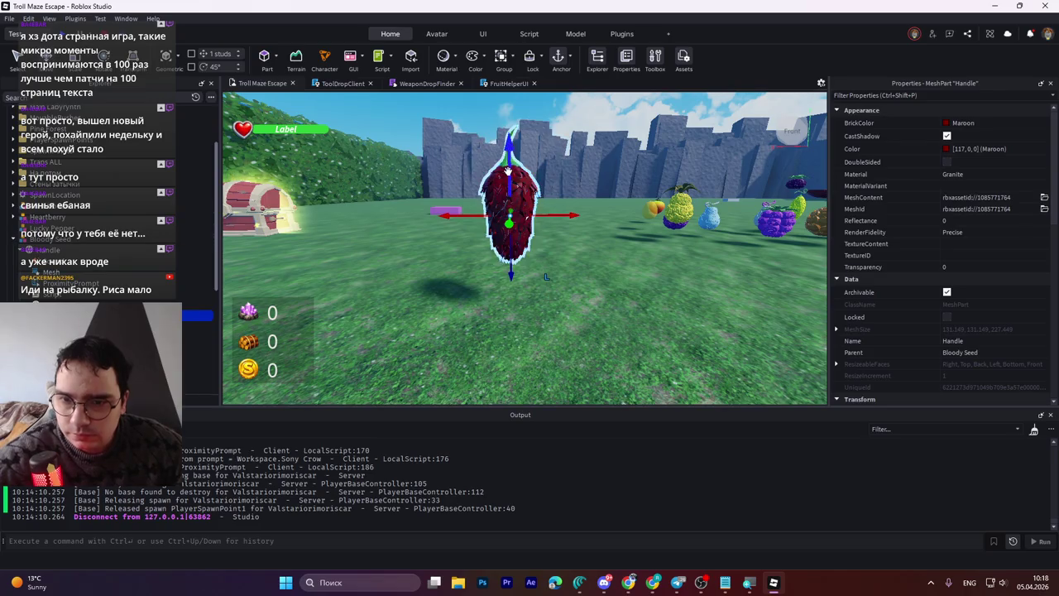
pyautogui.scroll(3, 521, 181)
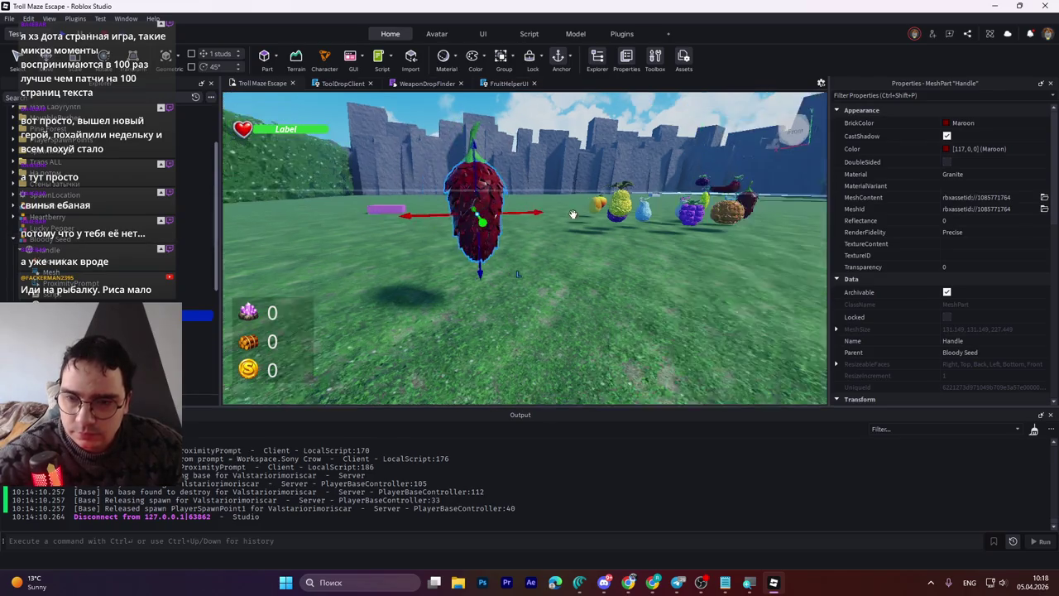
pyautogui.hotkey('ctrl', '4')
pyautogui.hotkey('ctrl', '3')
pyautogui.moveTo(498, 144)
pyautogui.mouseDown()
pyautogui.moveTo(500, 191)
pyautogui.moveTo(500, 173)
pyautogui.mouseUp()
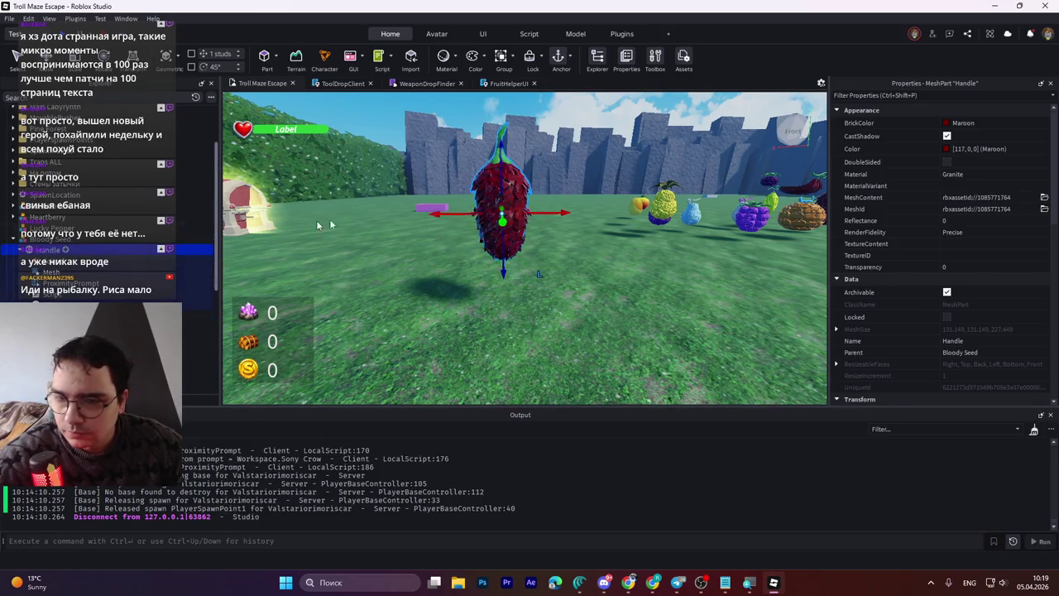
pyautogui.hotkey('ctrl', '3')
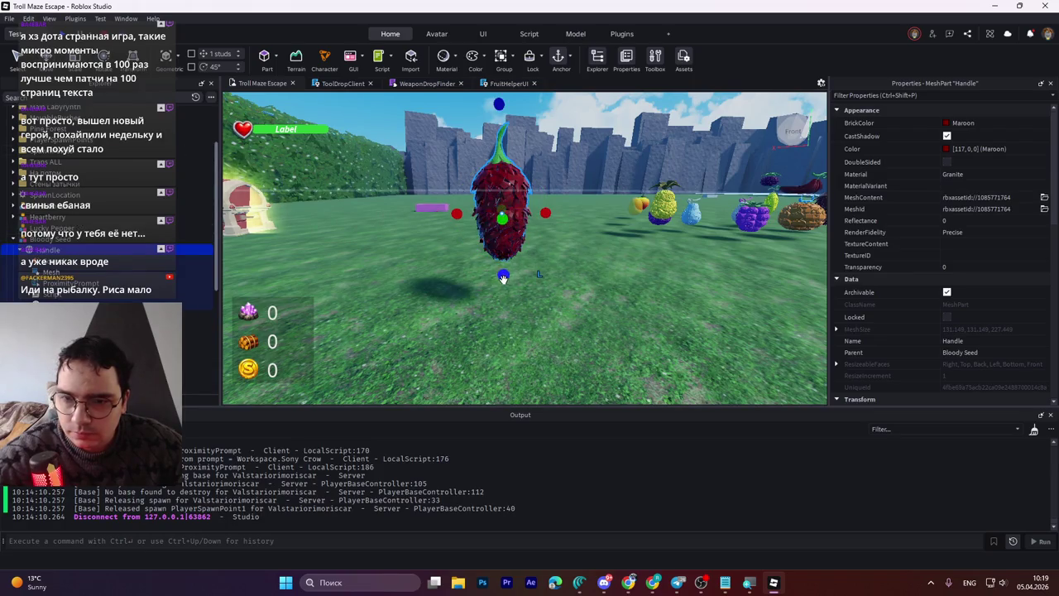
# Step: Try resizing the berry's height and the green stem, undoing the unwanted resizes
pyautogui.moveTo(502, 278)
pyautogui.mouseDown()
pyautogui.moveTo(504, 233)
pyautogui.moveTo(513, 258)
pyautogui.mouseUp()
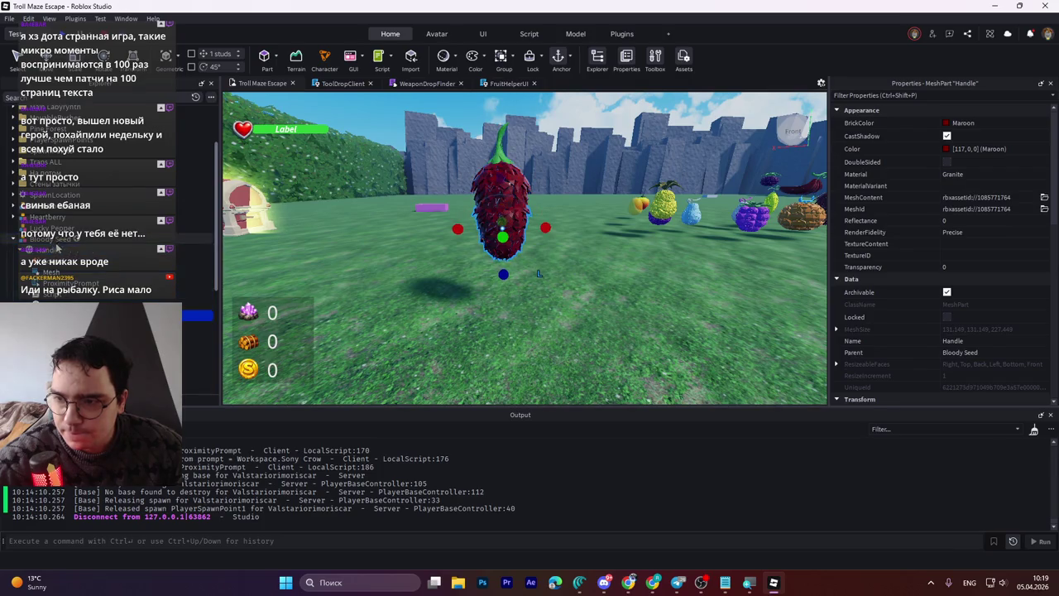
pyautogui.moveTo(502, 275)
pyautogui.mouseDown()
pyautogui.moveTo(500, 258)
pyautogui.moveTo(507, 264)
pyautogui.mouseUp()
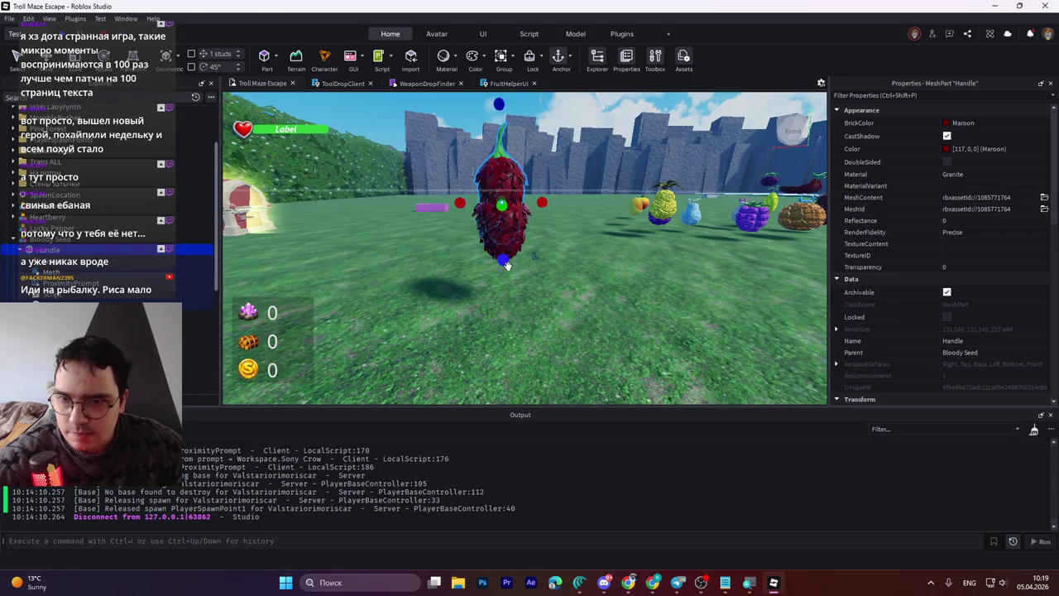
pyautogui.hotkey('ctrl', 'z')
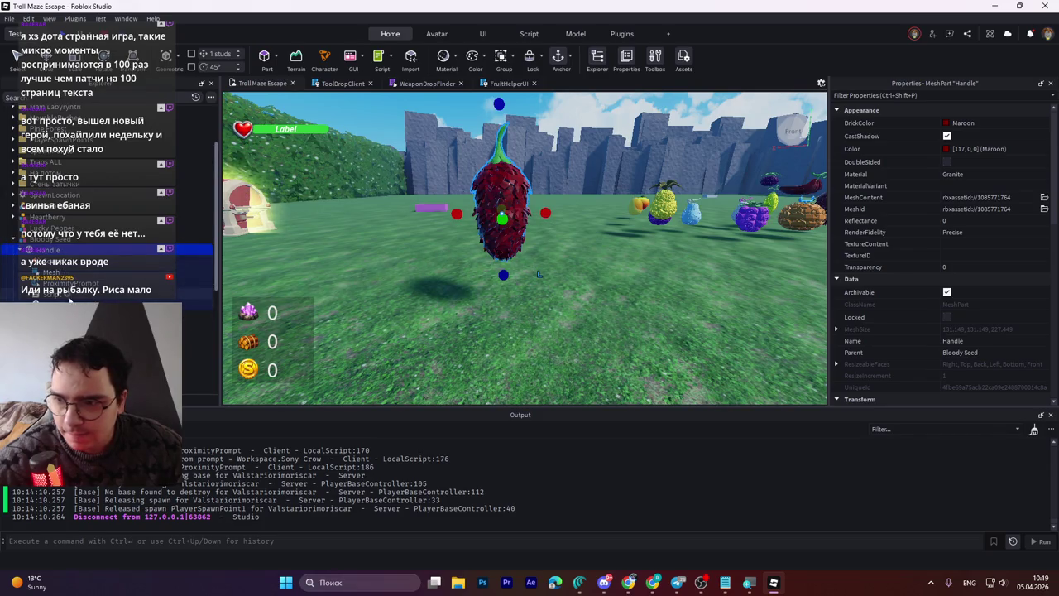
pyautogui.click(69, 305)
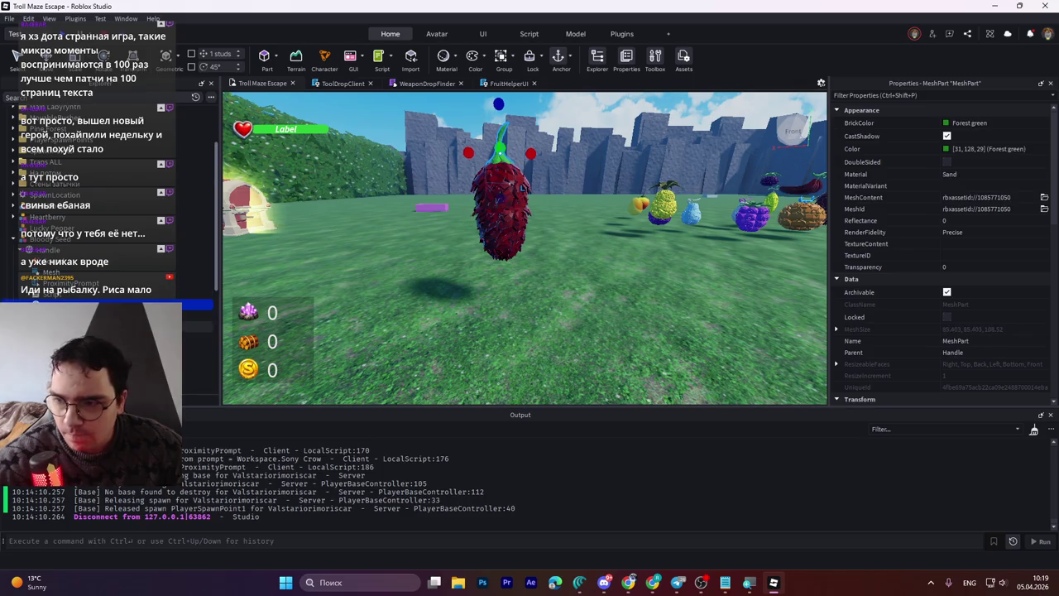
pyautogui.moveTo(530, 154); pyautogui.dragTo(566, 161)
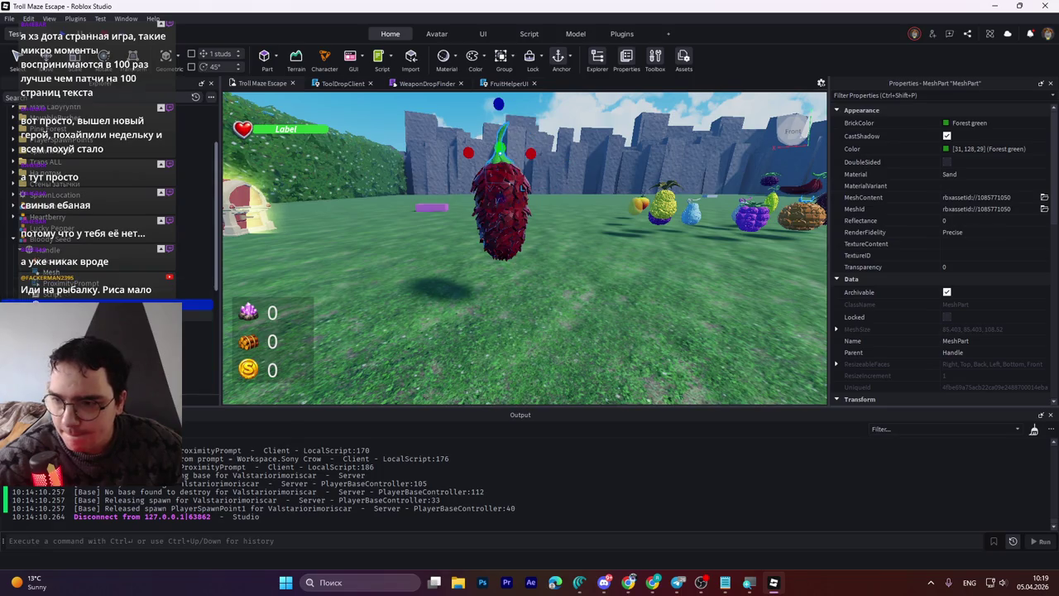
pyautogui.click(506, 236)
pyautogui.moveTo(506, 279)
pyautogui.mouseDown()
pyautogui.moveTo(510, 263)
pyautogui.moveTo(504, 331)
pyautogui.moveTo(506, 263)
pyautogui.mouseUp()
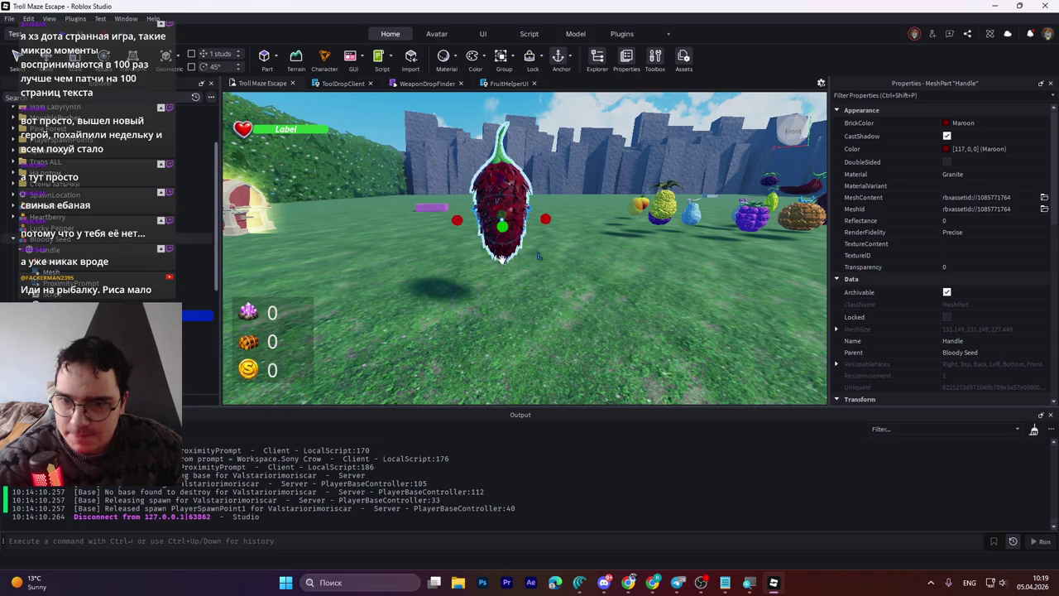
pyautogui.moveTo(503, 259)
pyautogui.mouseDown()
pyautogui.moveTo(502, 289)
pyautogui.moveTo(504, 276)
pyautogui.mouseUp()
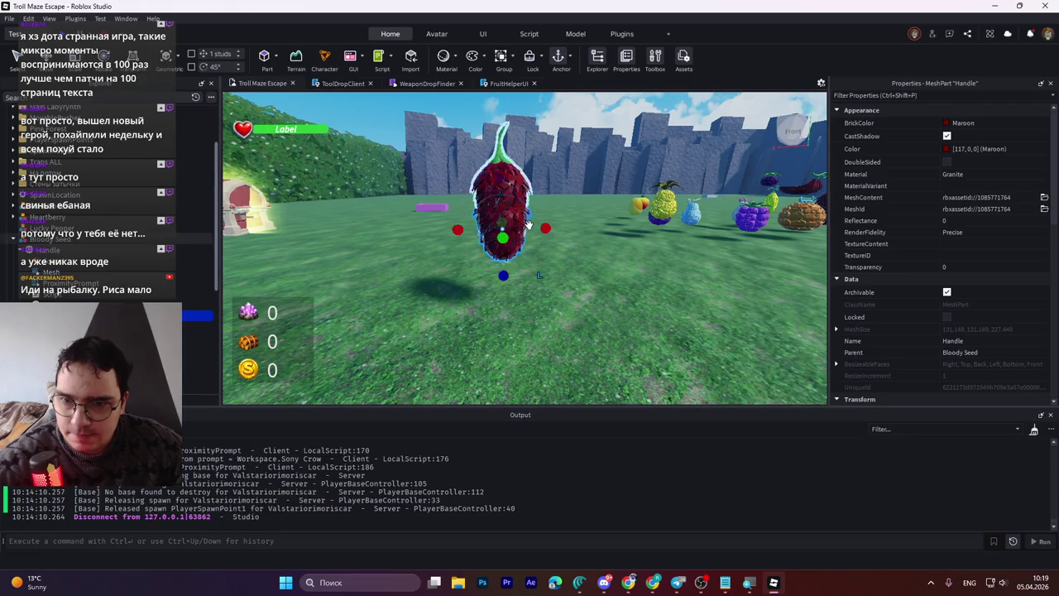
pyautogui.moveTo(544, 229); pyautogui.dragTo(550, 229)
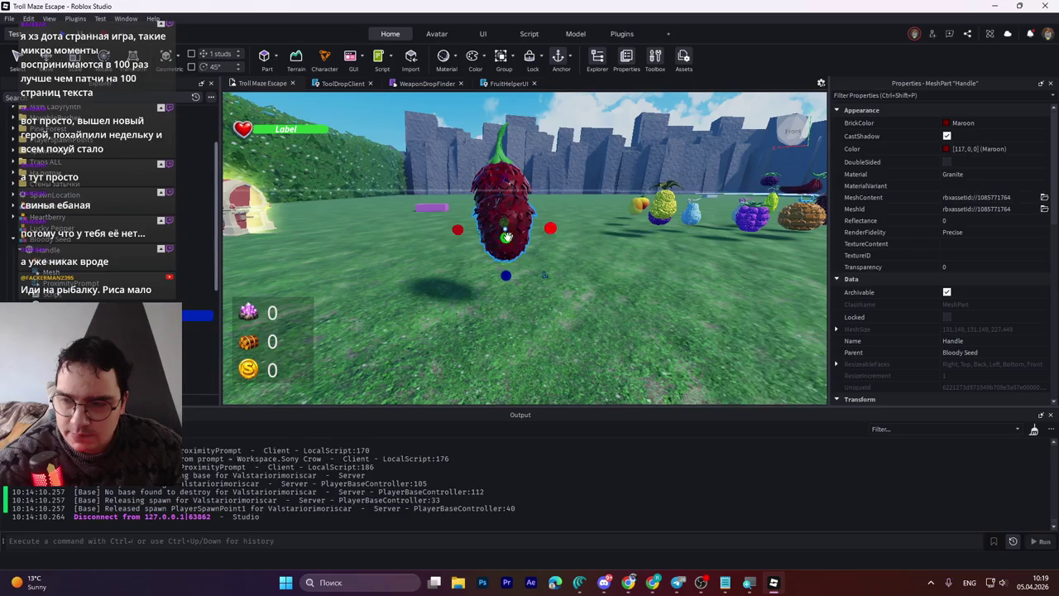
pyautogui.hotkey('ctrl', 'z')
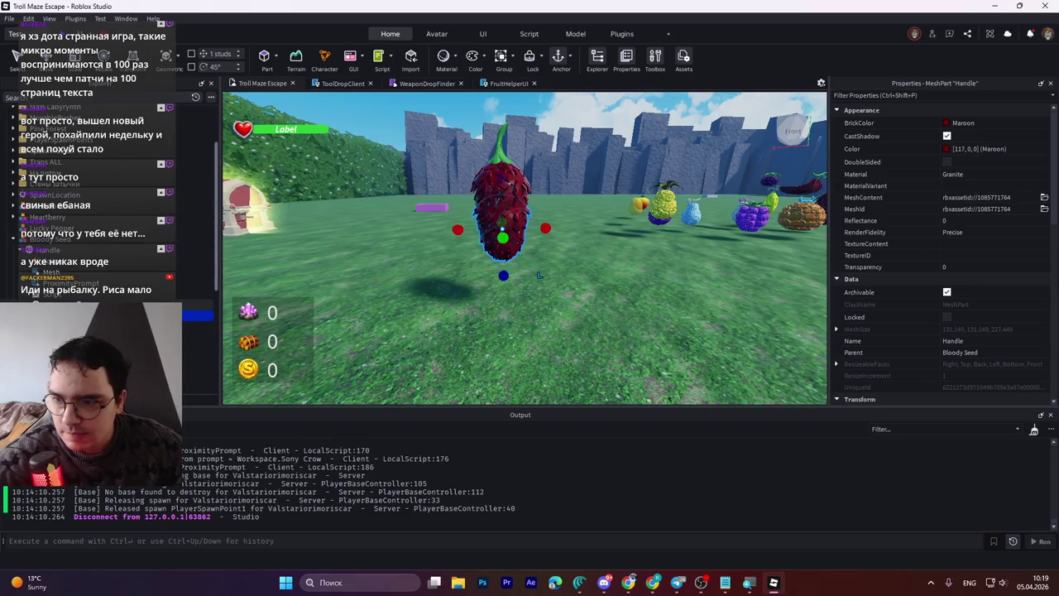
# Step: Reselect the berry's Handle and try moving it along one axis, then undo it
pyautogui.click(99, 304)
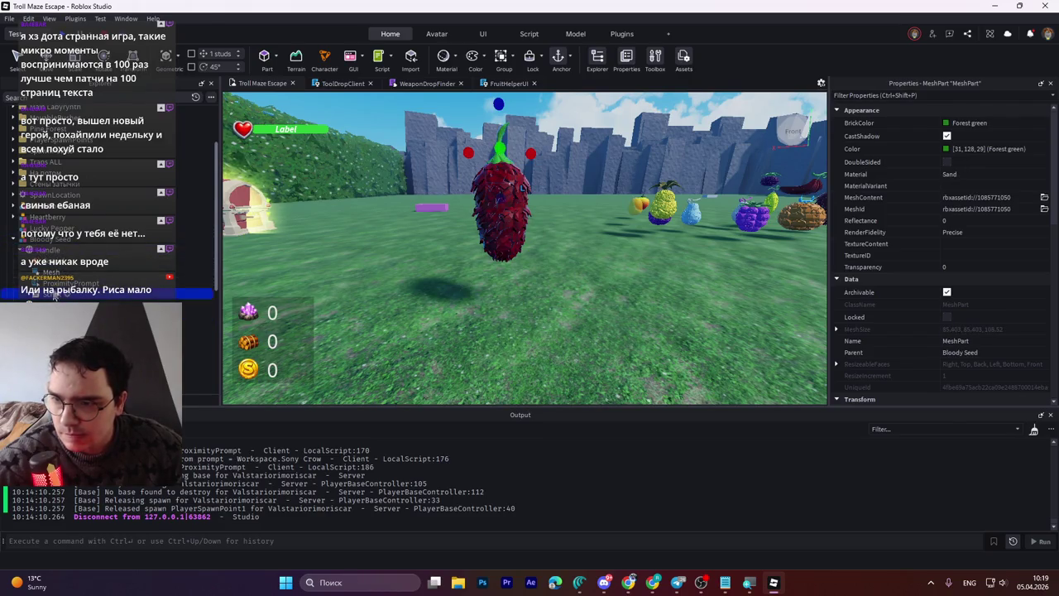
pyautogui.click(54, 296)
pyautogui.click(48, 249)
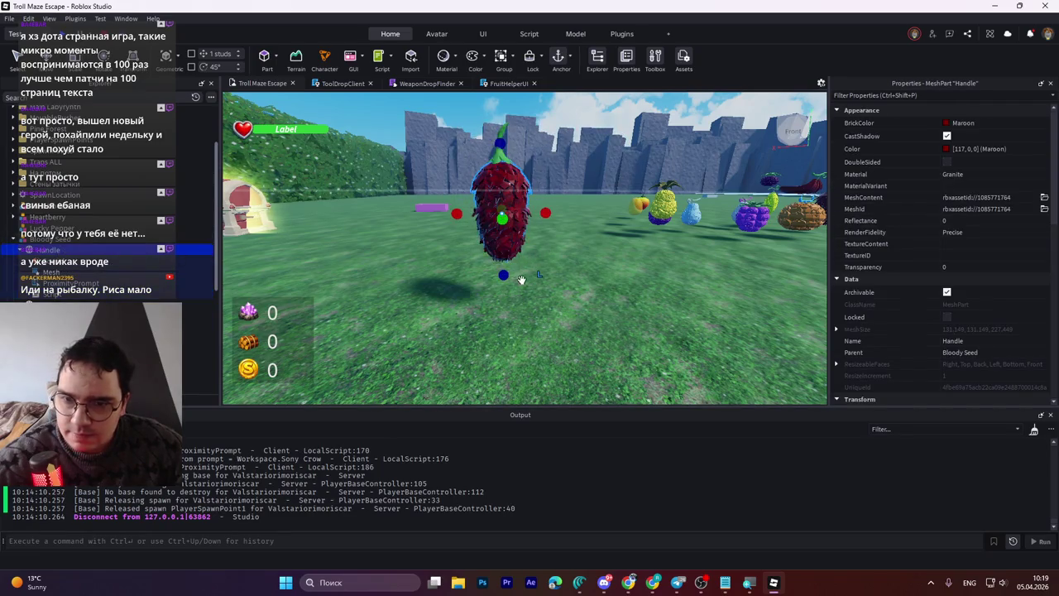
pyautogui.moveTo(502, 278); pyautogui.dragTo(503, 250)
pyautogui.hotkey('ctrl', 'z')
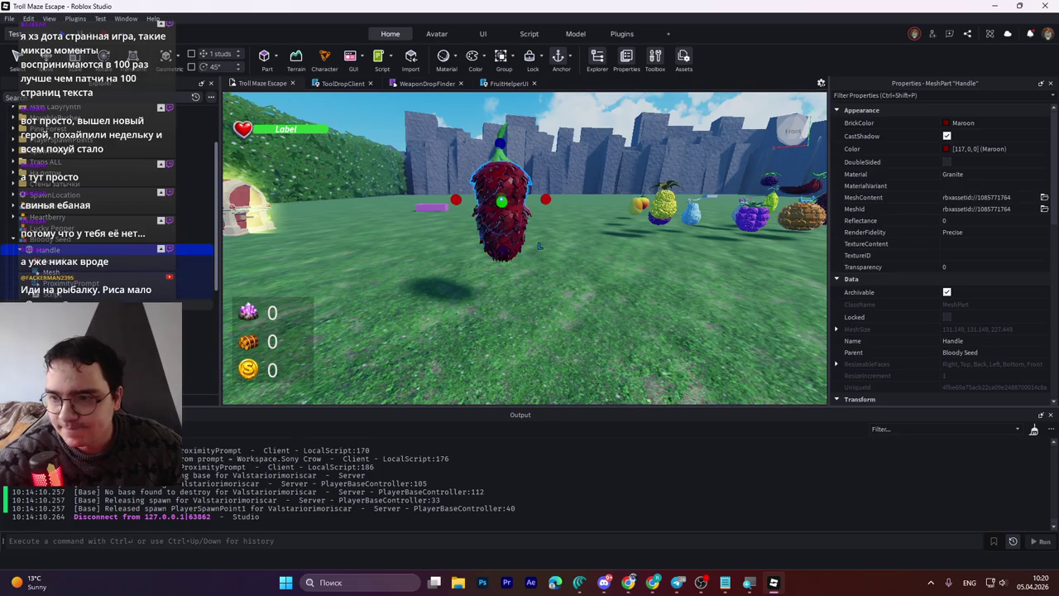
pyautogui.click(500, 134)
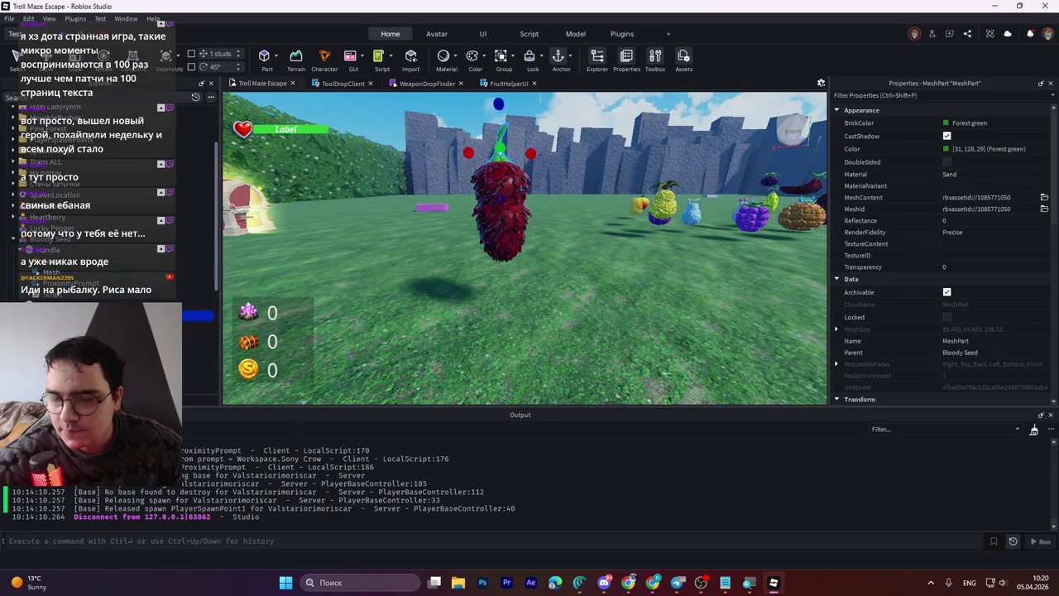
pyautogui.click(501, 216)
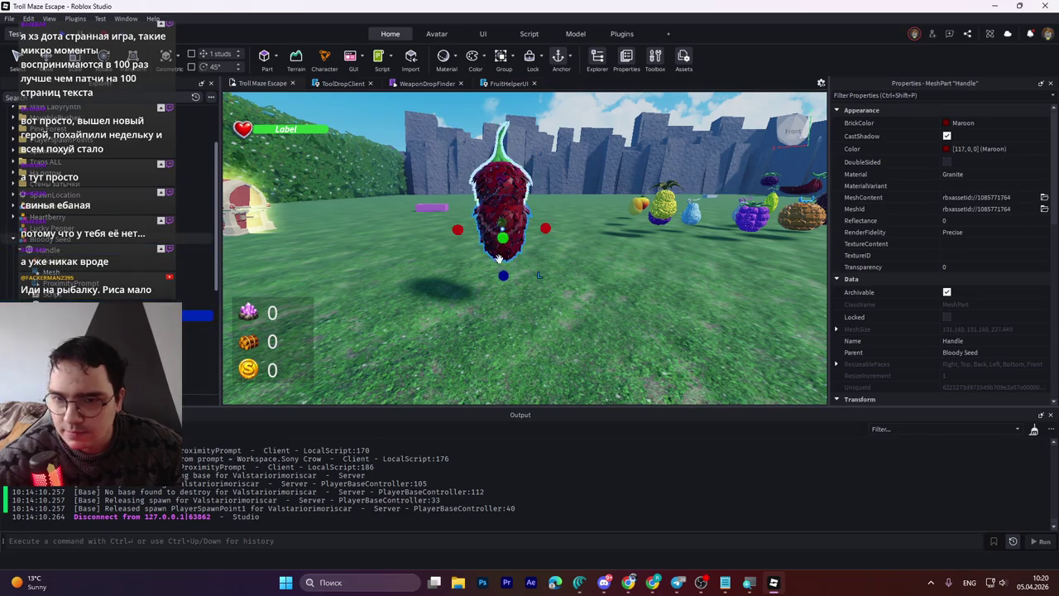
# Step: Shrink the berry along one axis to 1.498 and nudge it slightly into place
pyautogui.moveTo(323, 293)
pyautogui.mouseDown()
pyautogui.moveTo(473, 260)
pyautogui.moveTo(619, 245)
pyautogui.mouseUp()
pyautogui.scroll(5, 507, 236)
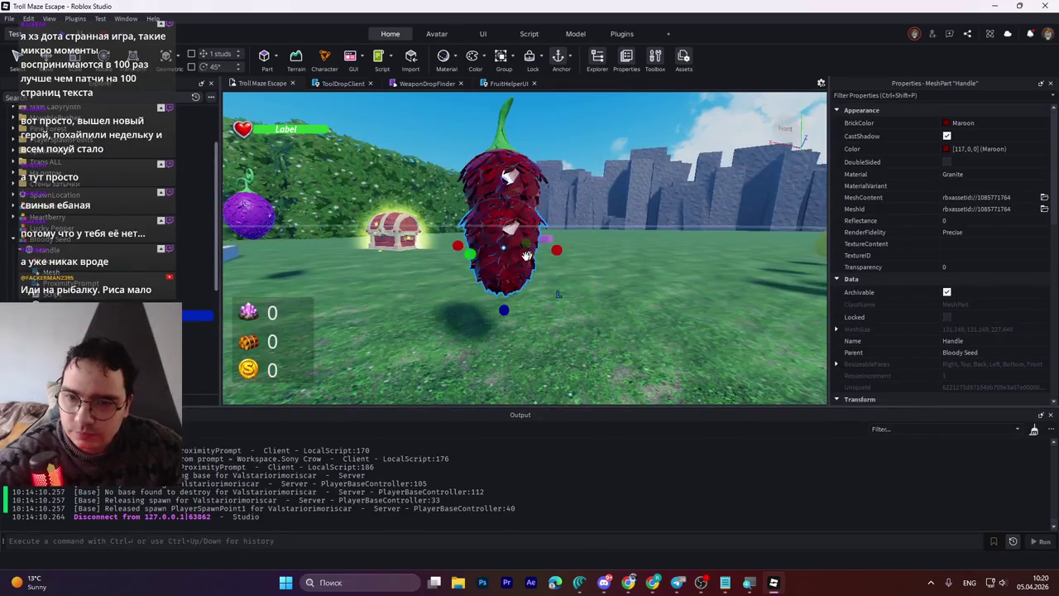
pyautogui.moveTo(503, 263); pyautogui.dragTo(504, 307)
pyautogui.scroll(5, 507, 193)
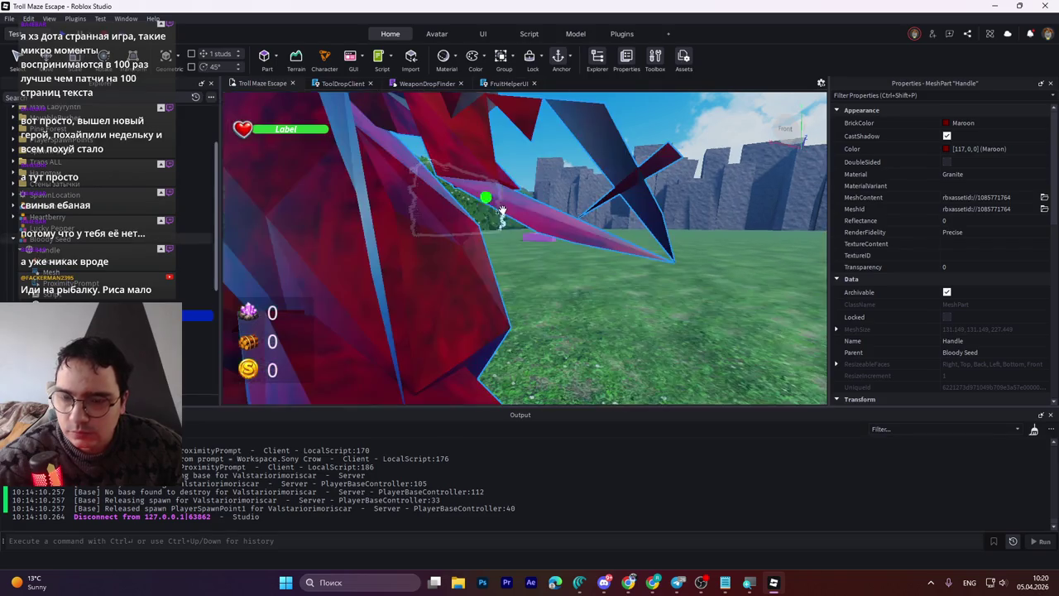
pyautogui.scroll(-5, 513, 202)
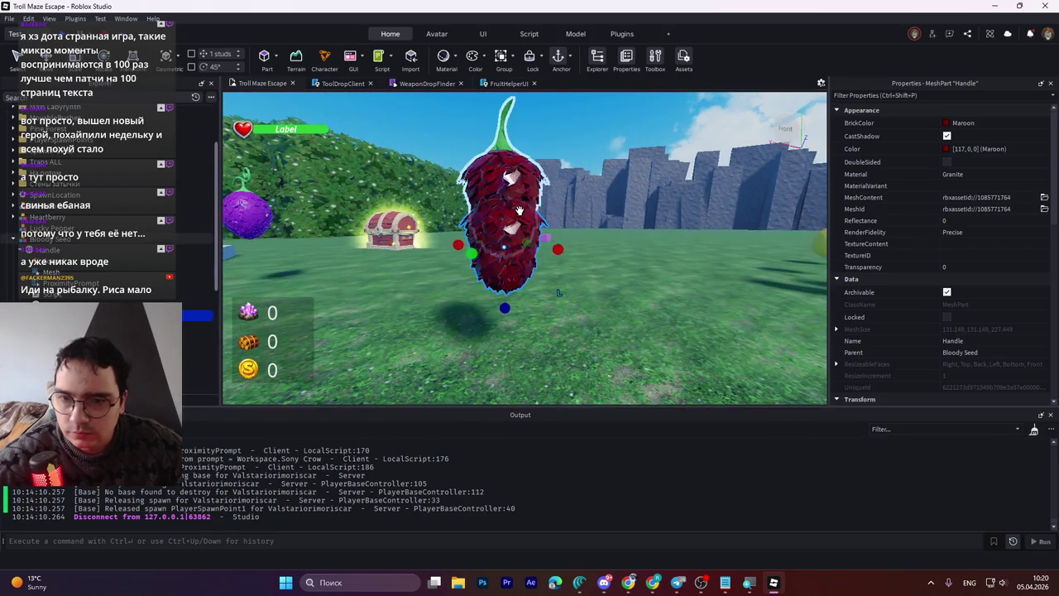
pyautogui.hotkey('ctrl', '2')
pyautogui.moveTo(507, 192)
pyautogui.mouseDown()
pyautogui.moveTo(504, 206)
pyautogui.moveTo(507, 185)
pyautogui.mouseUp()
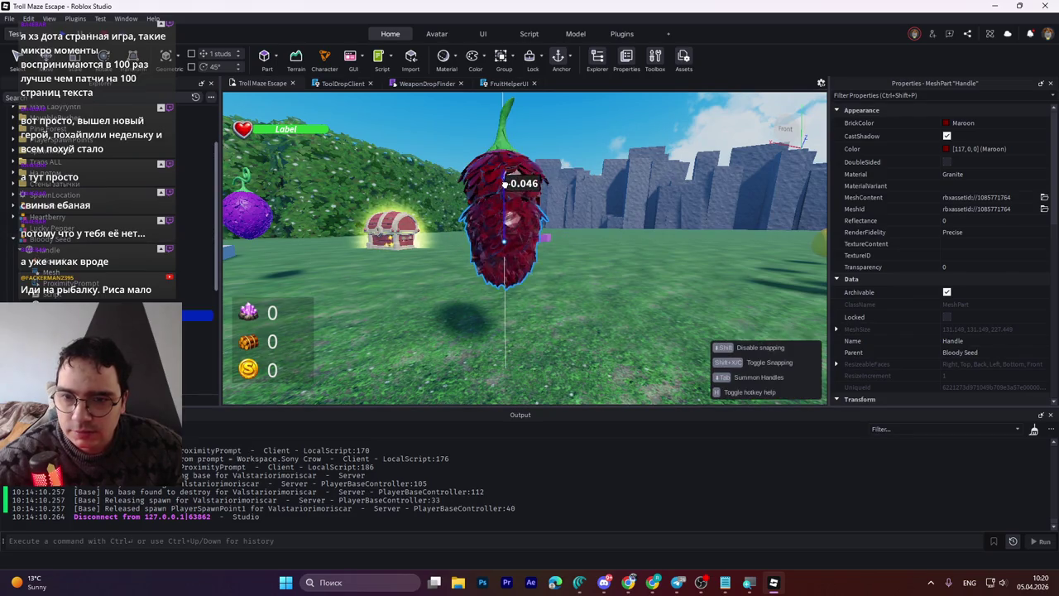
pyautogui.click(949, 123)
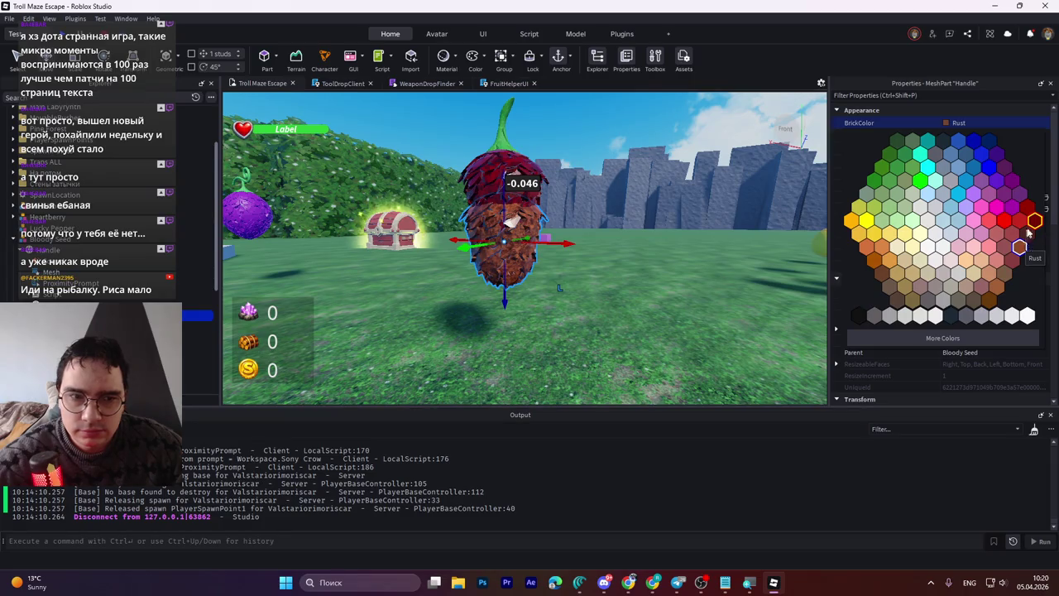
# Step: Close the colour choices and scale the berry's Handle downward to about 2.187
pyautogui.click(1019, 220)
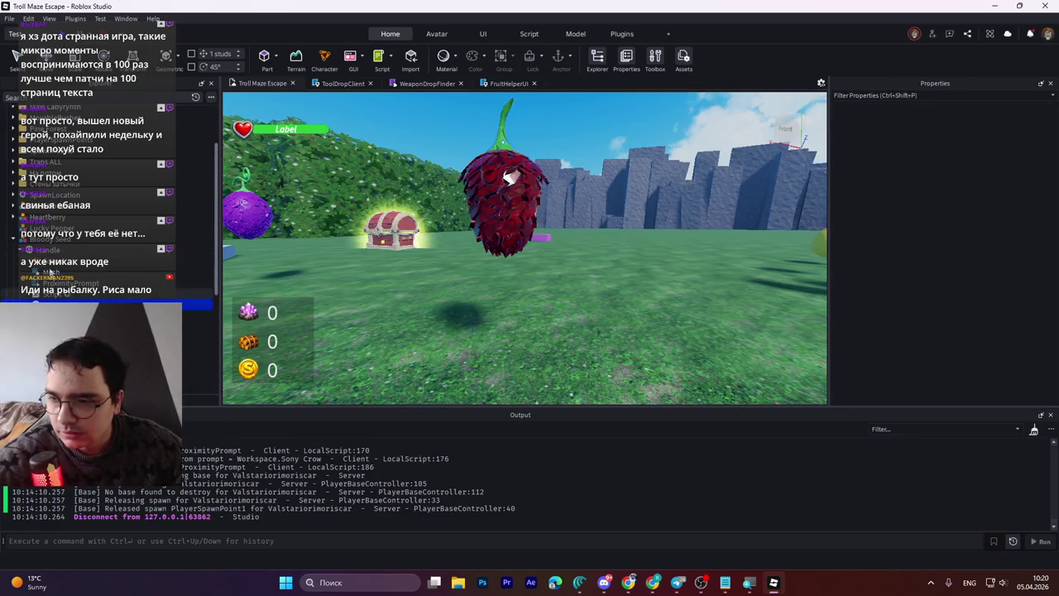
pyautogui.click(58, 303)
pyautogui.click(506, 231)
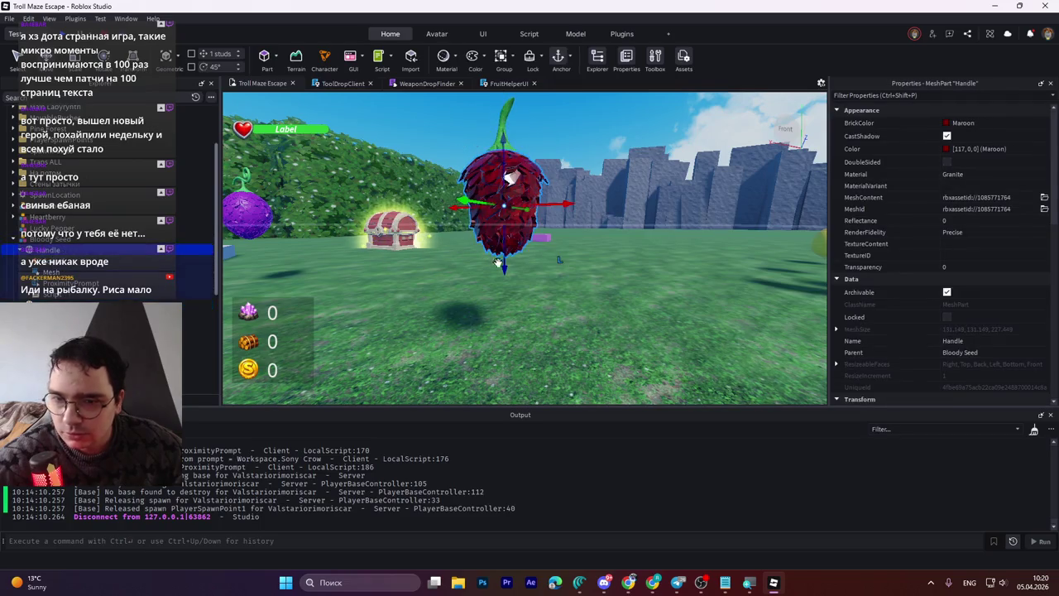
pyautogui.hotkey('ctrl', '4')
pyautogui.hotkey('ctrl', '3')
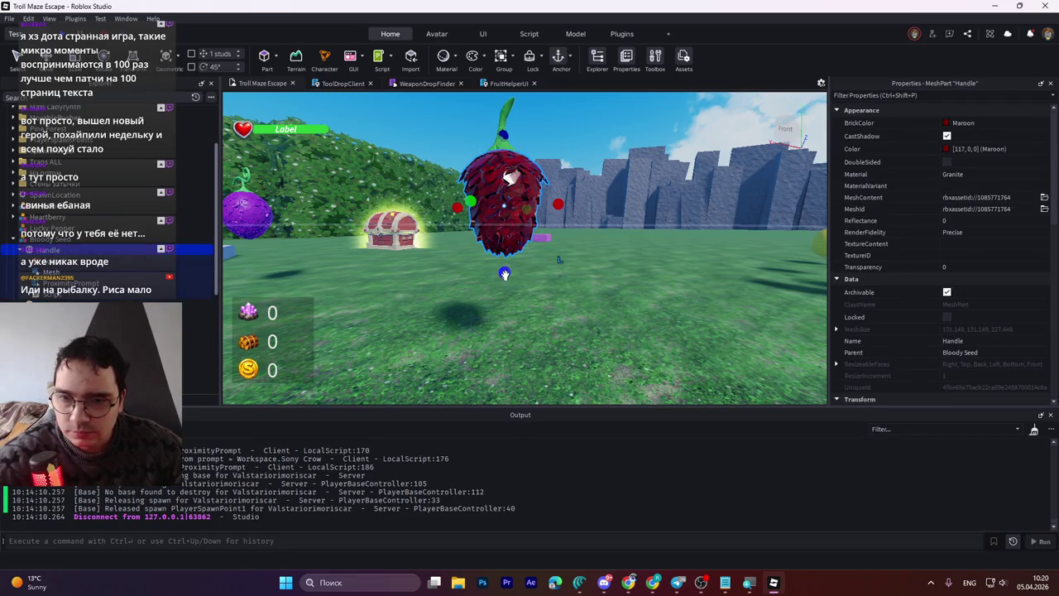
pyautogui.moveTo(597, 294); pyautogui.dragTo(597, 286)
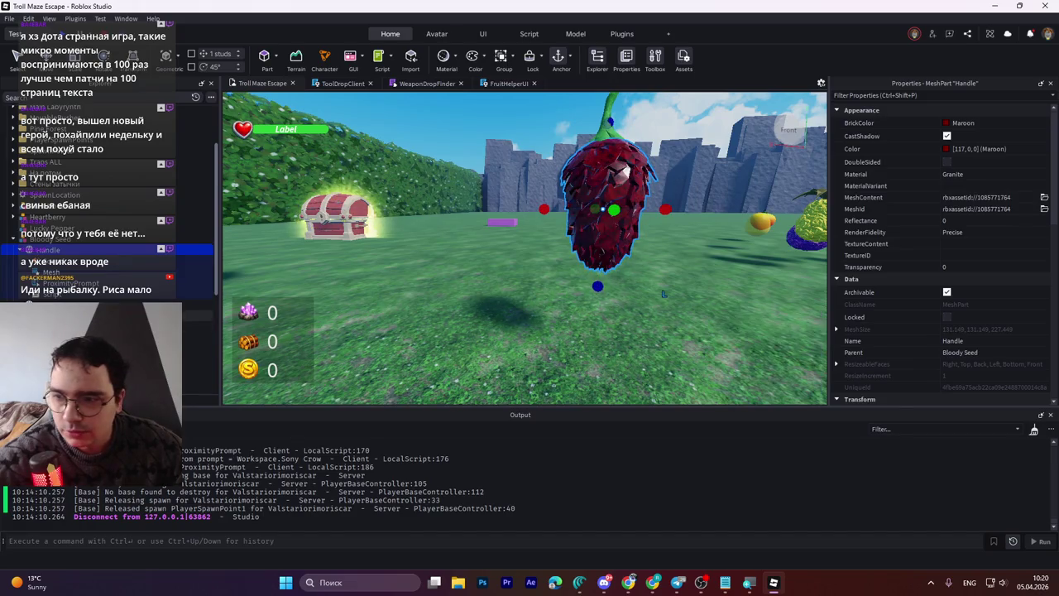
pyautogui.click(66, 249)
# Step: Set the berry Handle's BrickColor to Really red
pyautogui.click(49, 249)
pyautogui.click(959, 122)
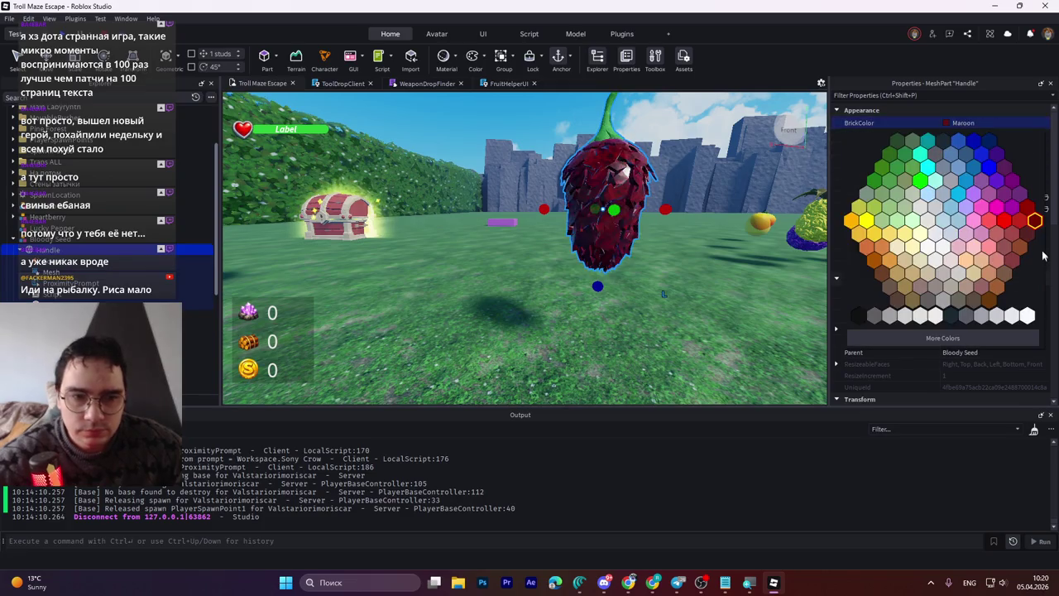
pyautogui.click(1004, 220)
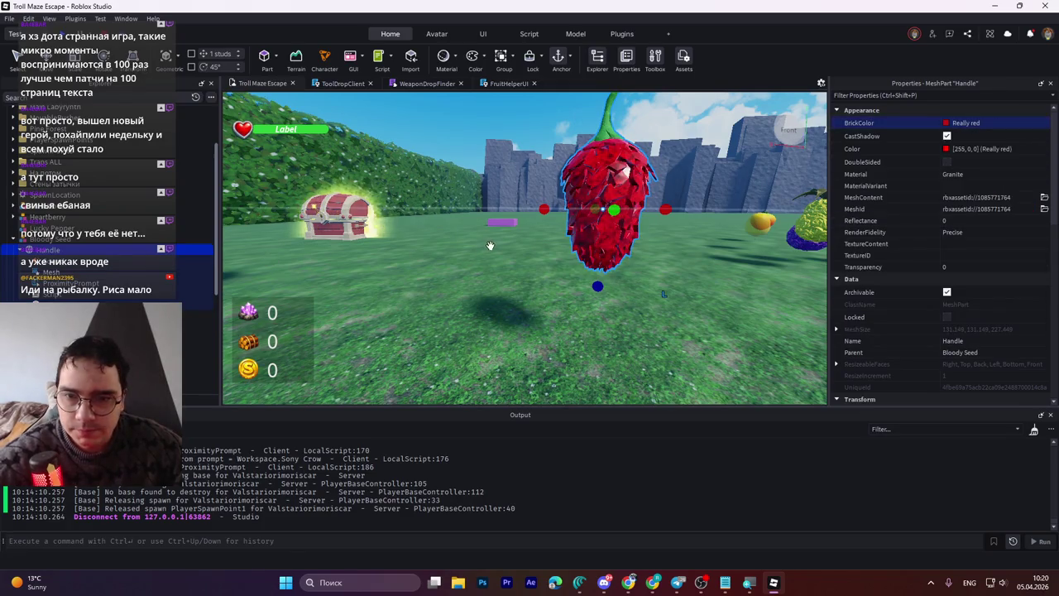
pyautogui.scroll(-5, 490, 245)
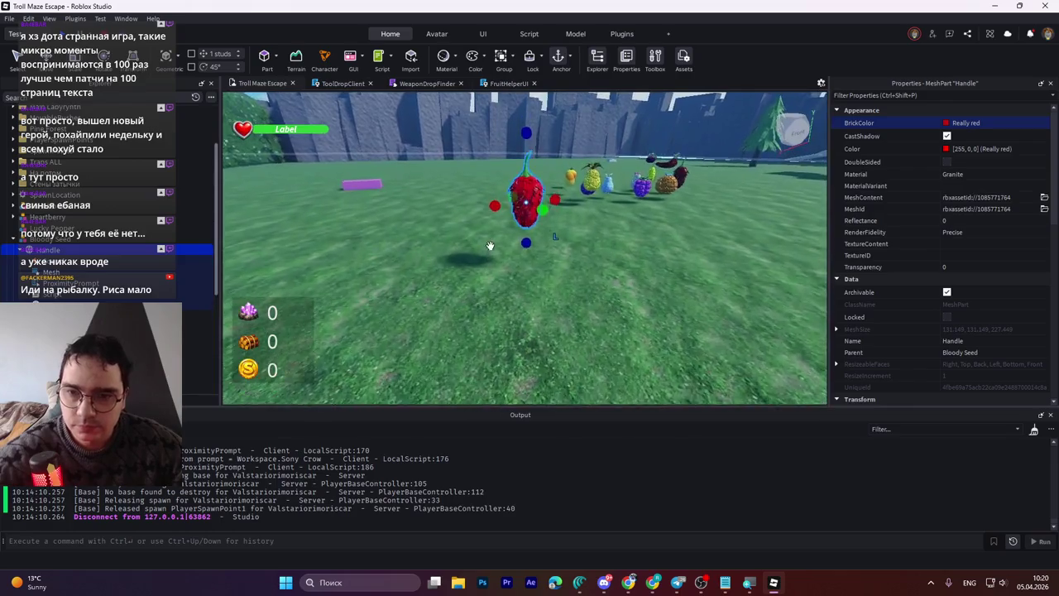
pyautogui.scroll(5, 490, 246)
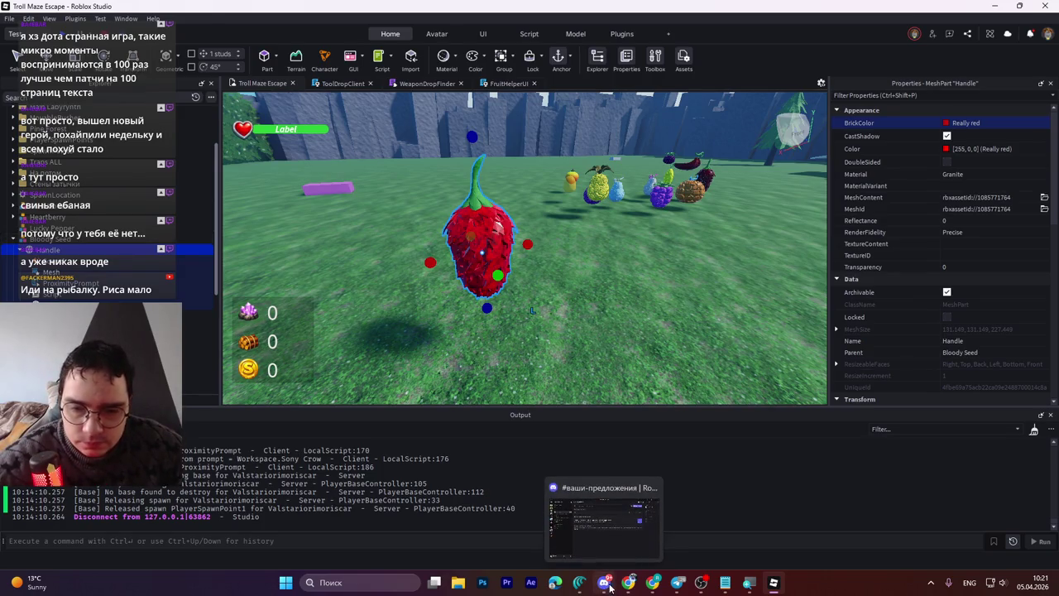
# Step: Check the browser, then reselect the Bloody Seed model in Explorer
pyautogui.click(628, 582)
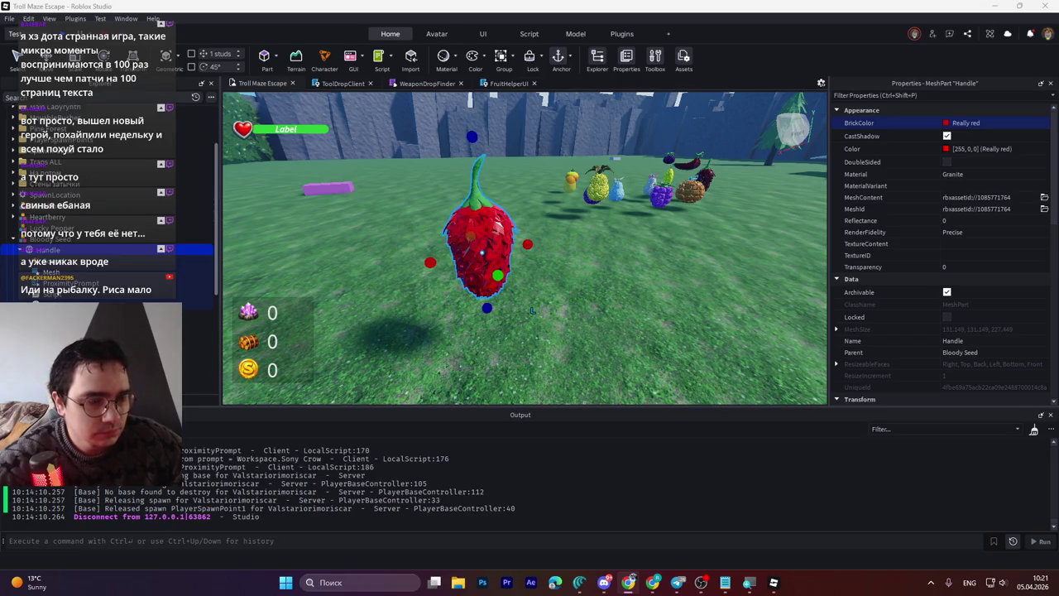
pyautogui.click(33, 239)
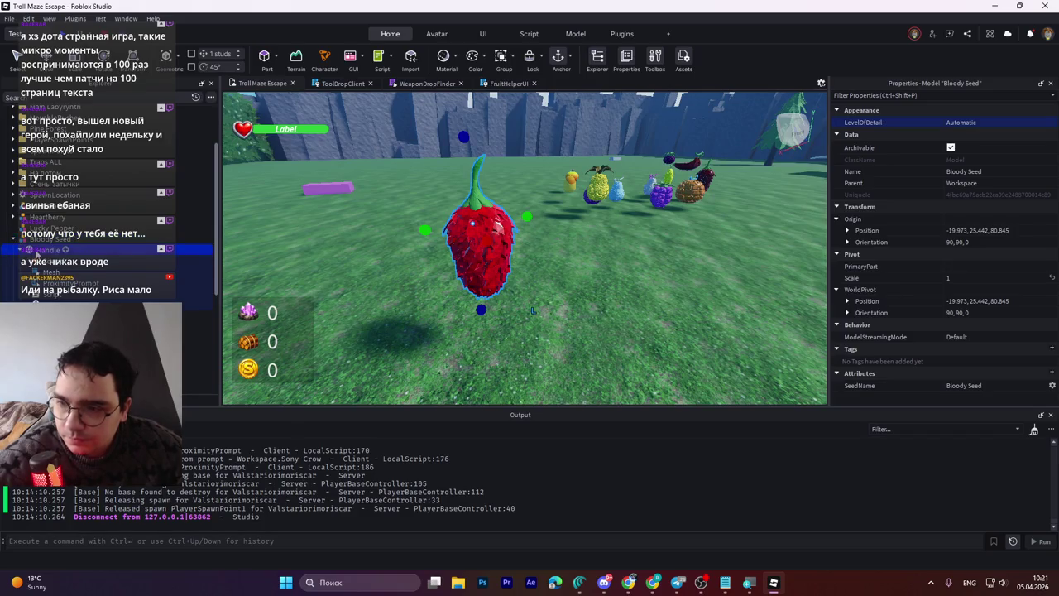
pyautogui.click(42, 249)
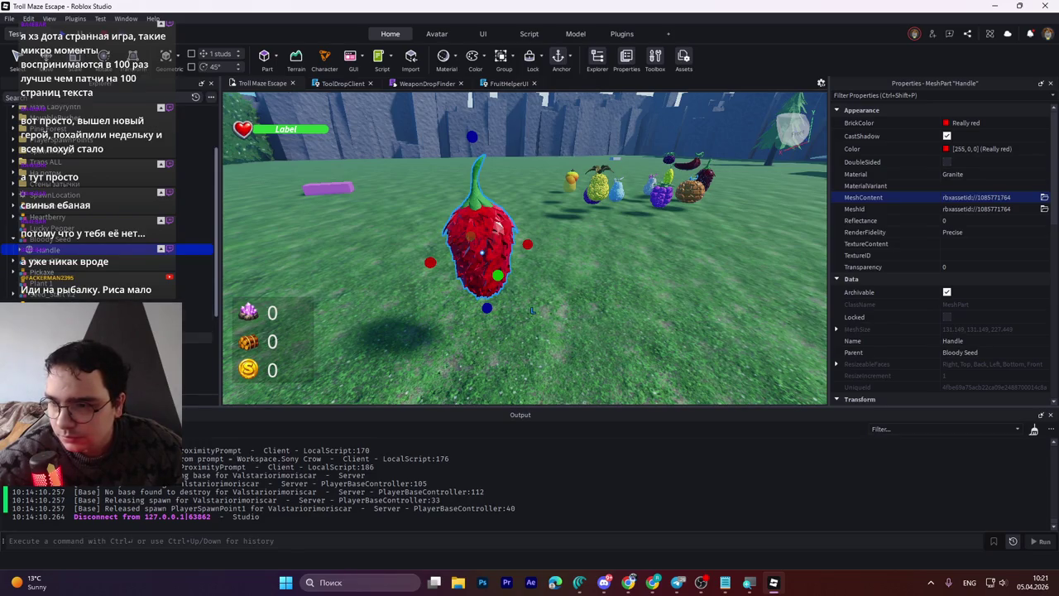
pyautogui.click(38, 239)
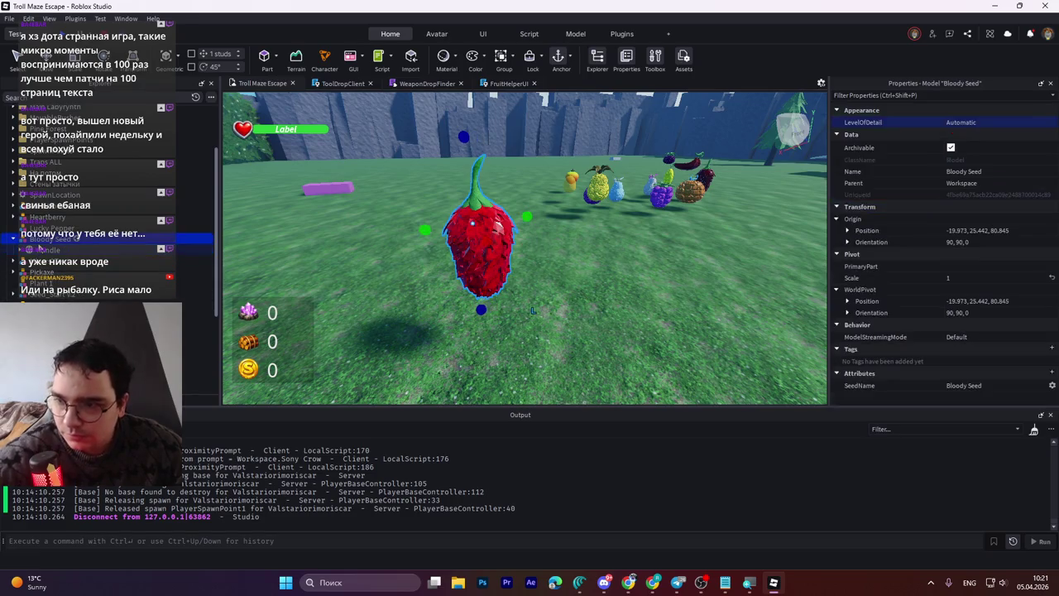
# Step: Browse the Explorer to locate and select the Bloody Seed tool
pyautogui.click(39, 271)
pyautogui.scroll(-3, 43, 302)
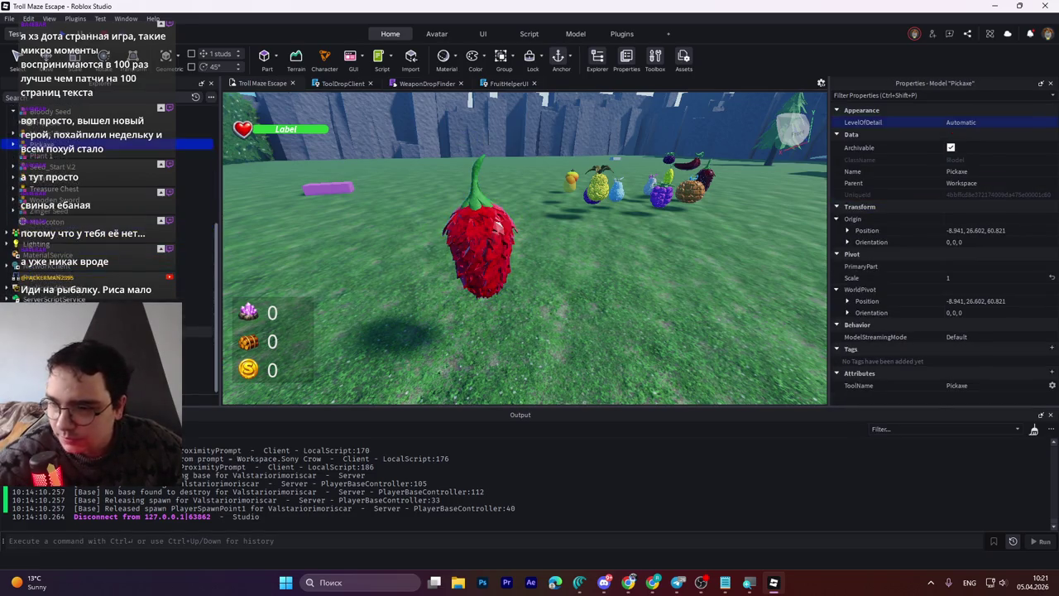
pyautogui.click(7, 288)
pyautogui.scroll(-1, 107, 207)
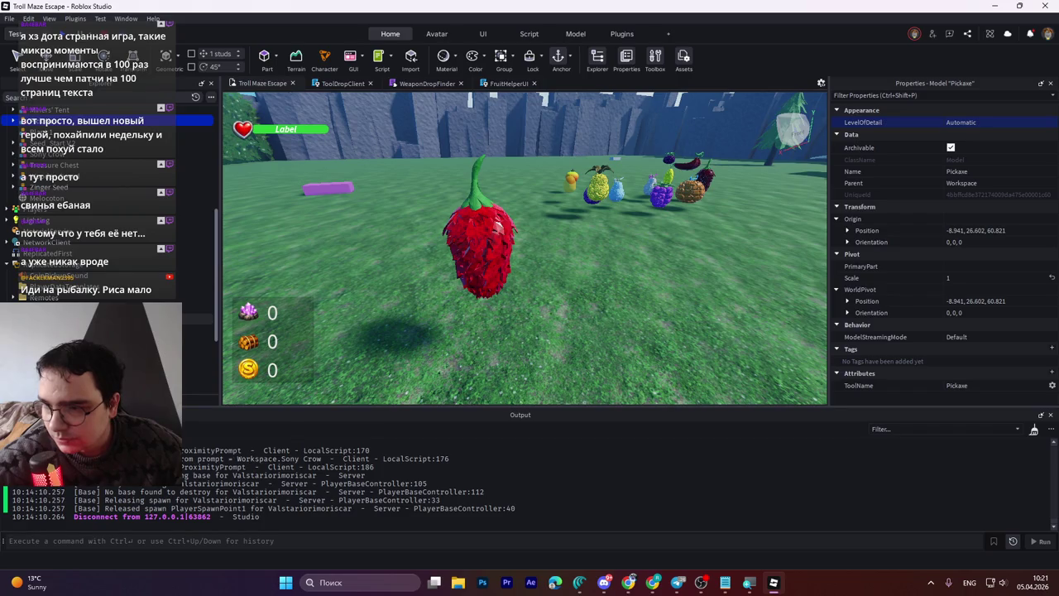
pyautogui.scroll(-1, 107, 206)
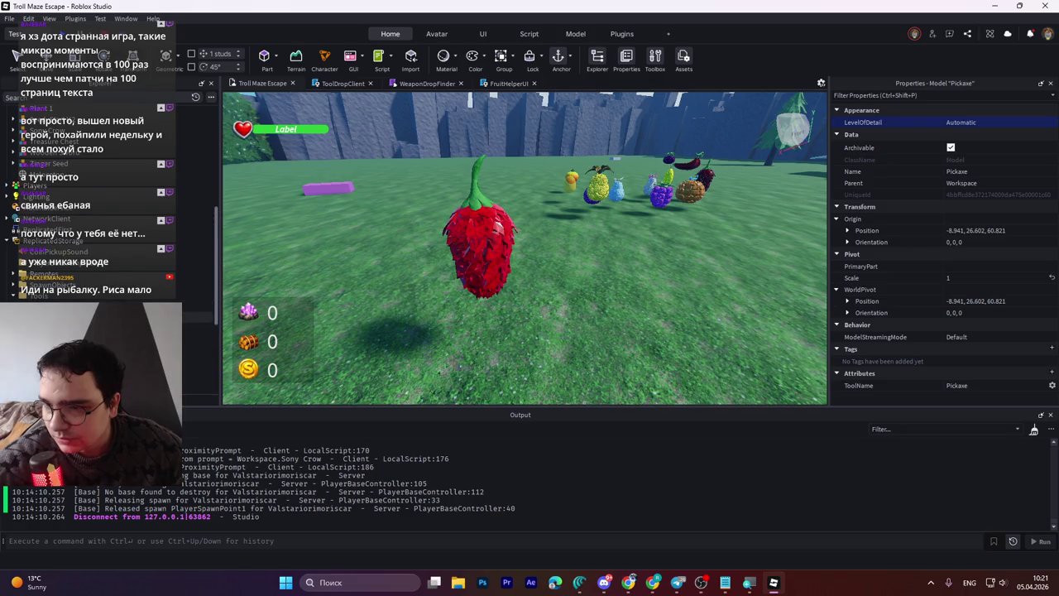
pyautogui.click(197, 328)
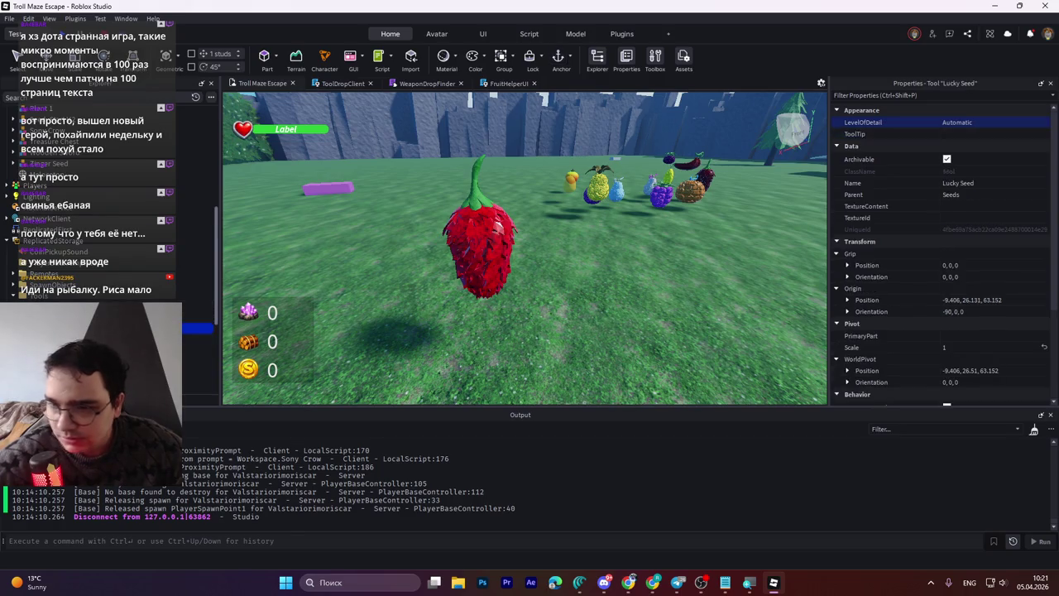
pyautogui.click(197, 339)
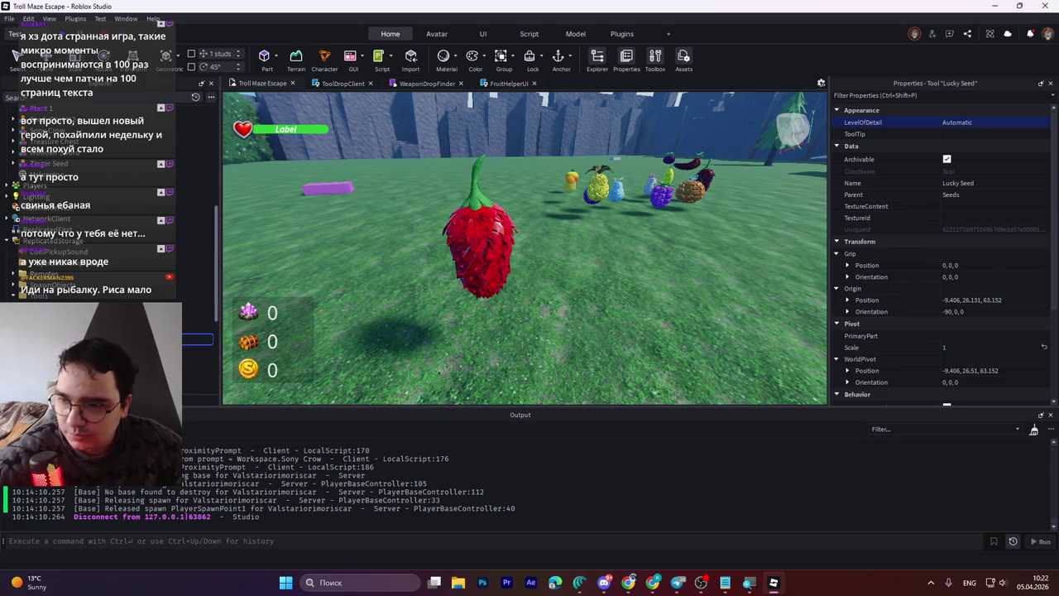
pyautogui.click(196, 339)
# Step: Set the tool's SeedName attribute to 'Bloody Seed'
pyautogui.scroll(-3, 923, 371)
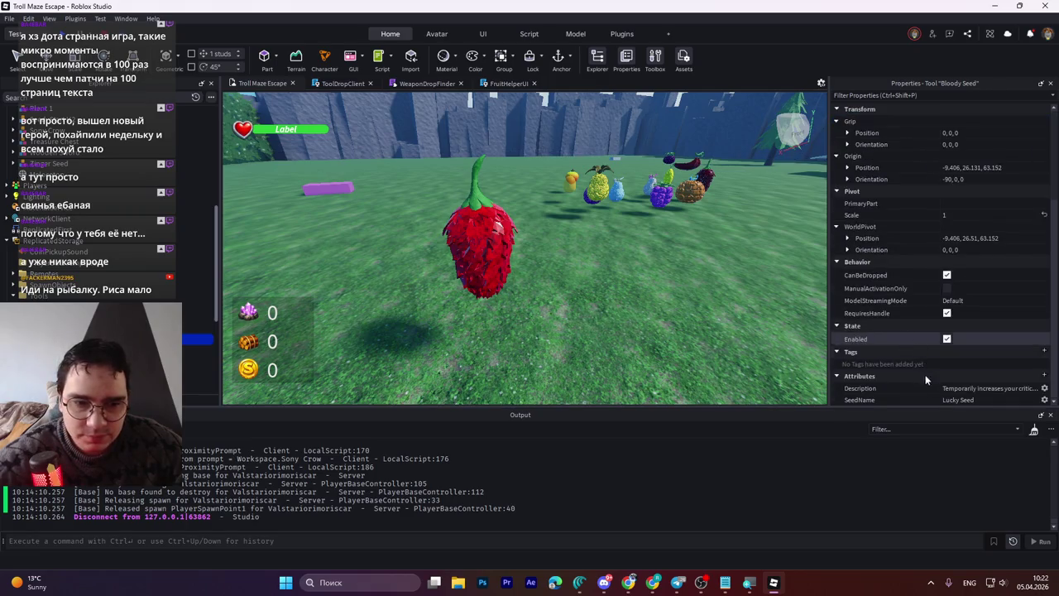
pyautogui.click(969, 399)
pyautogui.write('Bloody Seed')
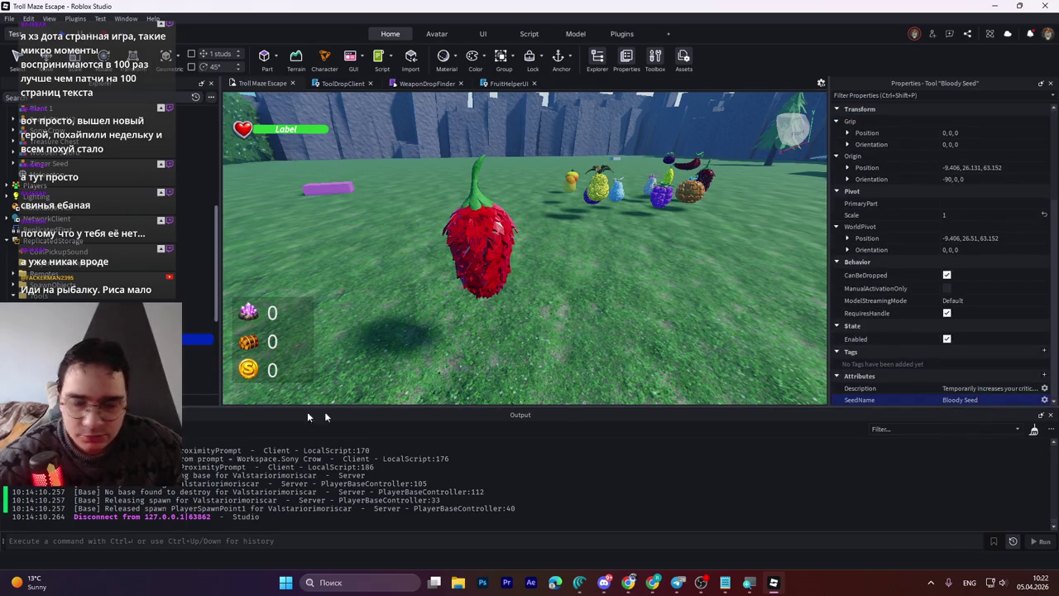
pyautogui.press('Return')
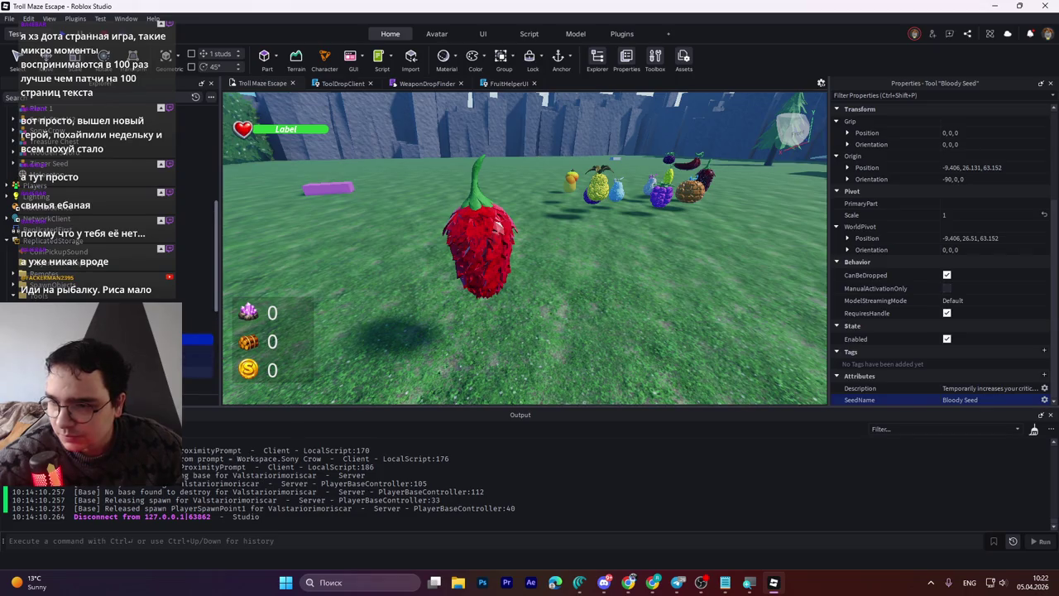
pyautogui.click(199, 372)
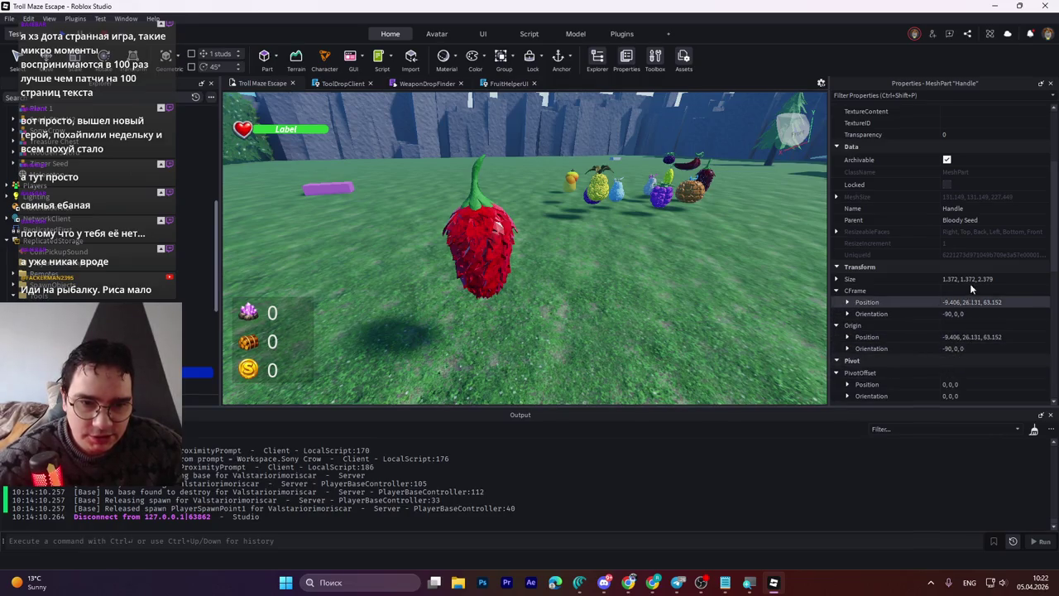
# Step: Set the Handle's Size to 1.372, 1.372, 2.379, then expand it and select its inner MeshPart
pyautogui.click(971, 279)
pyautogui.click(478, 244)
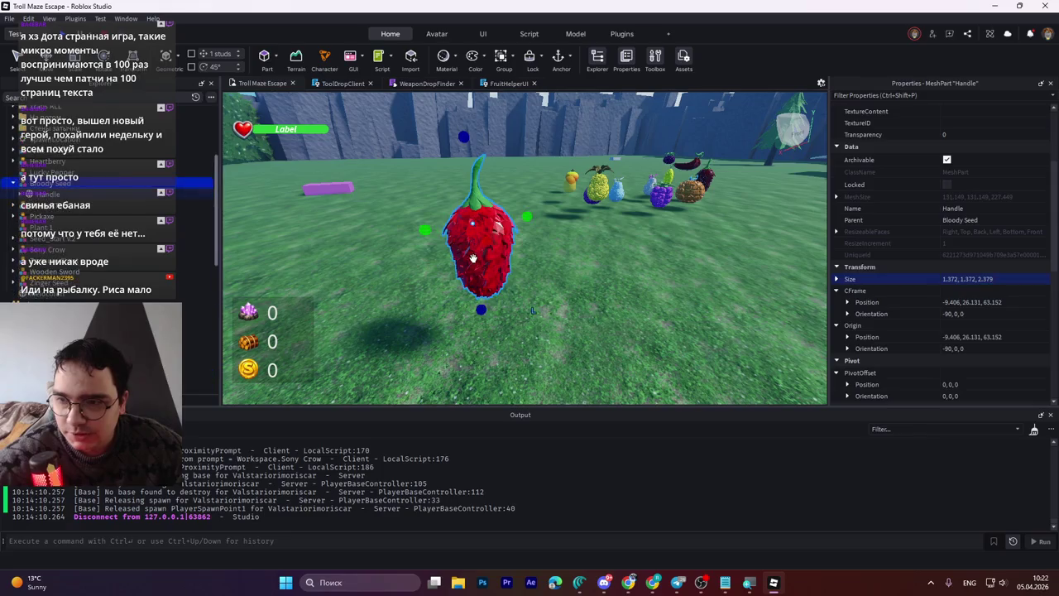
pyautogui.press('Down')
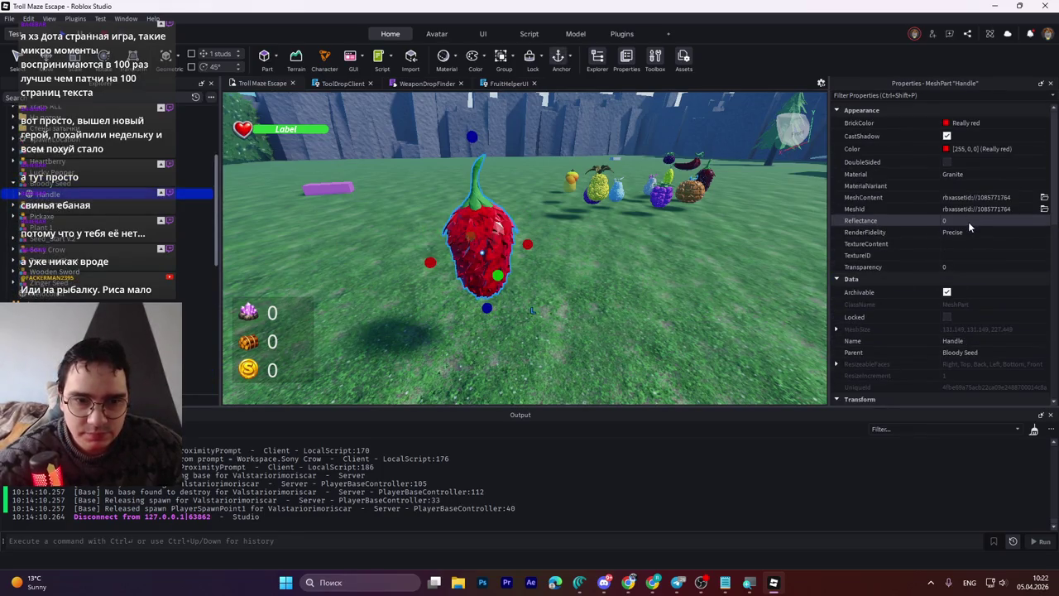
pyautogui.scroll(-3, 968, 221)
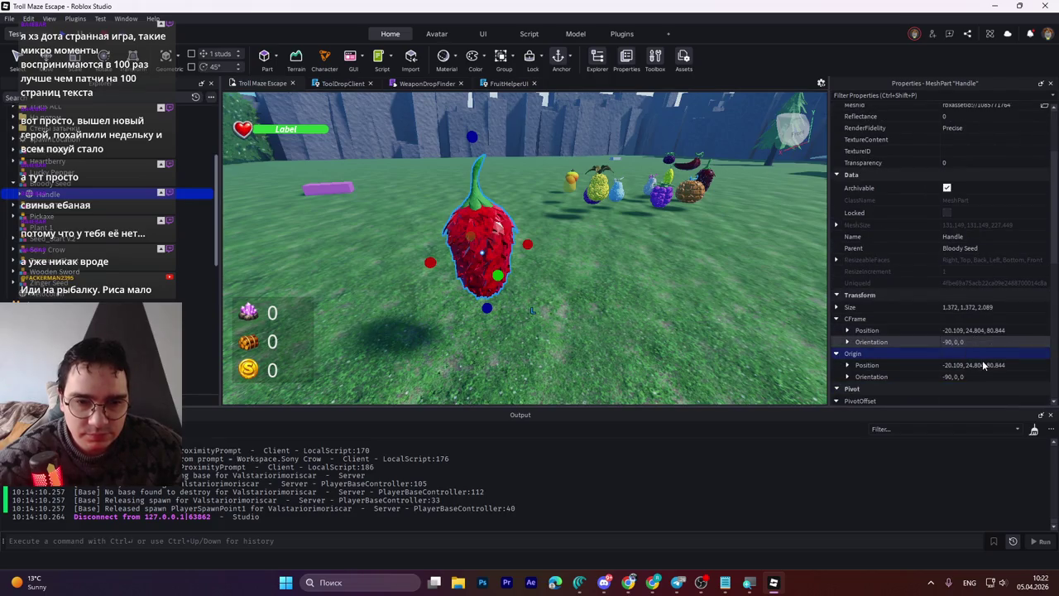
pyautogui.scroll(-6, 976, 364)
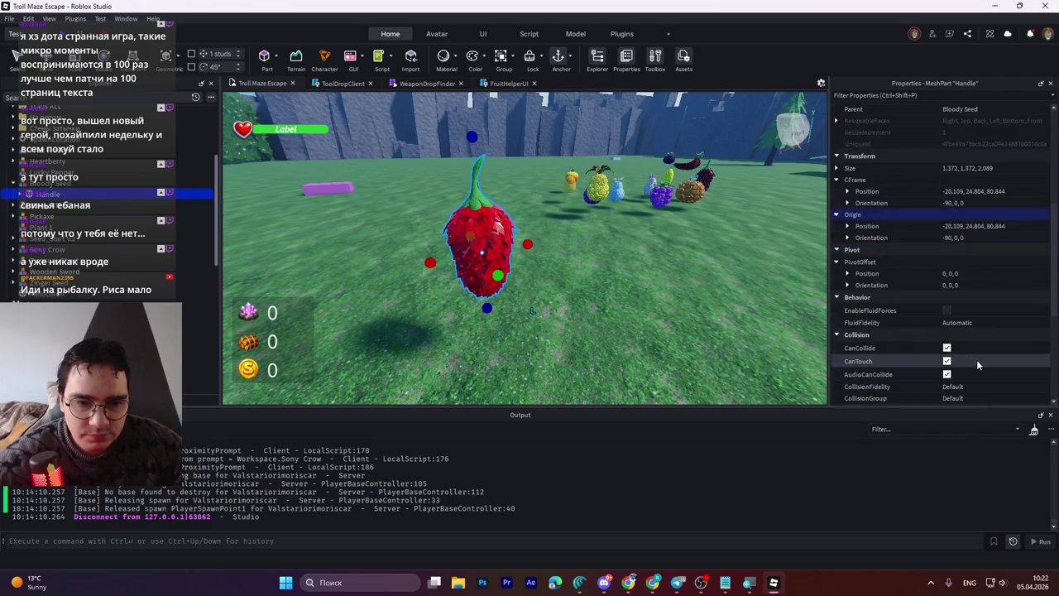
pyautogui.scroll(2, 976, 357)
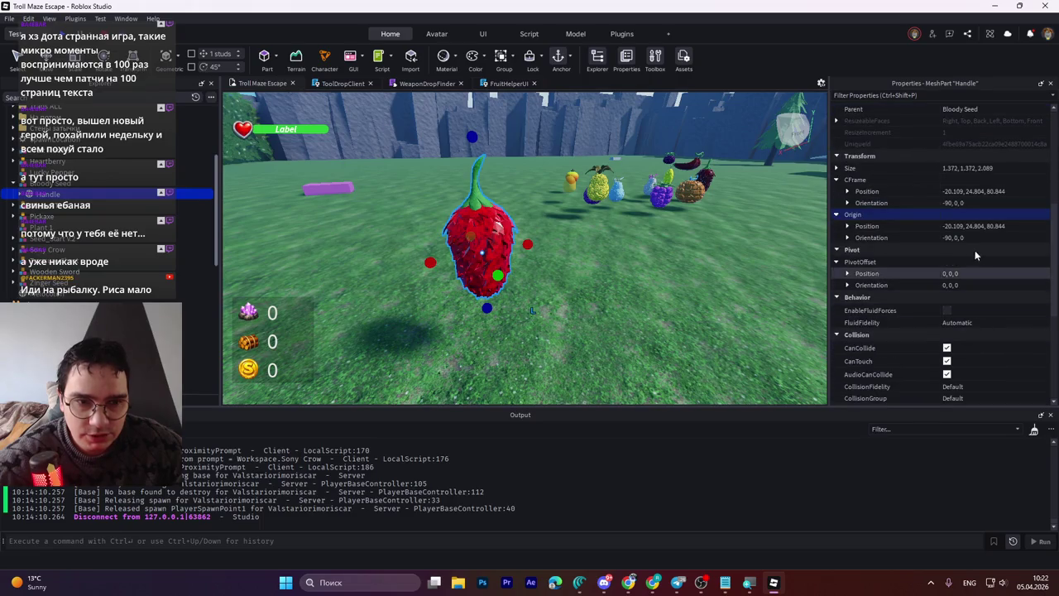
pyautogui.click(972, 167)
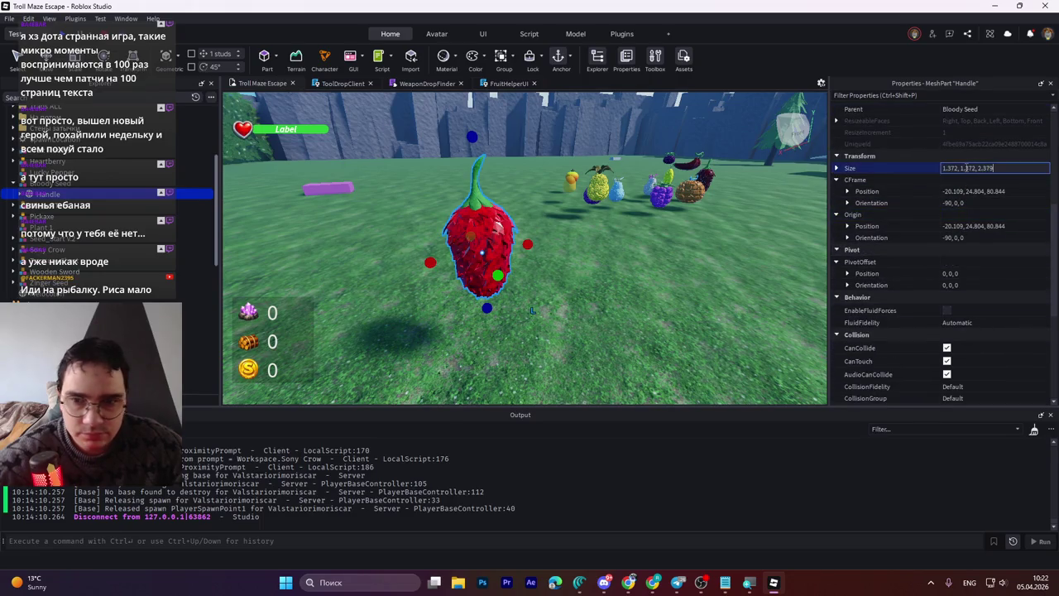
pyautogui.press('Return')
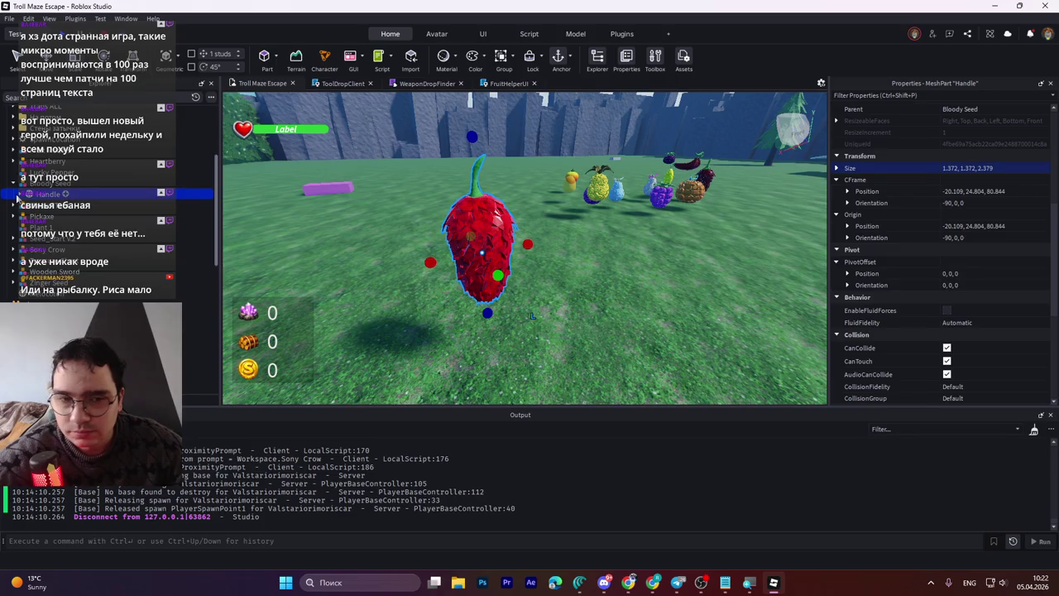
pyautogui.click(18, 196)
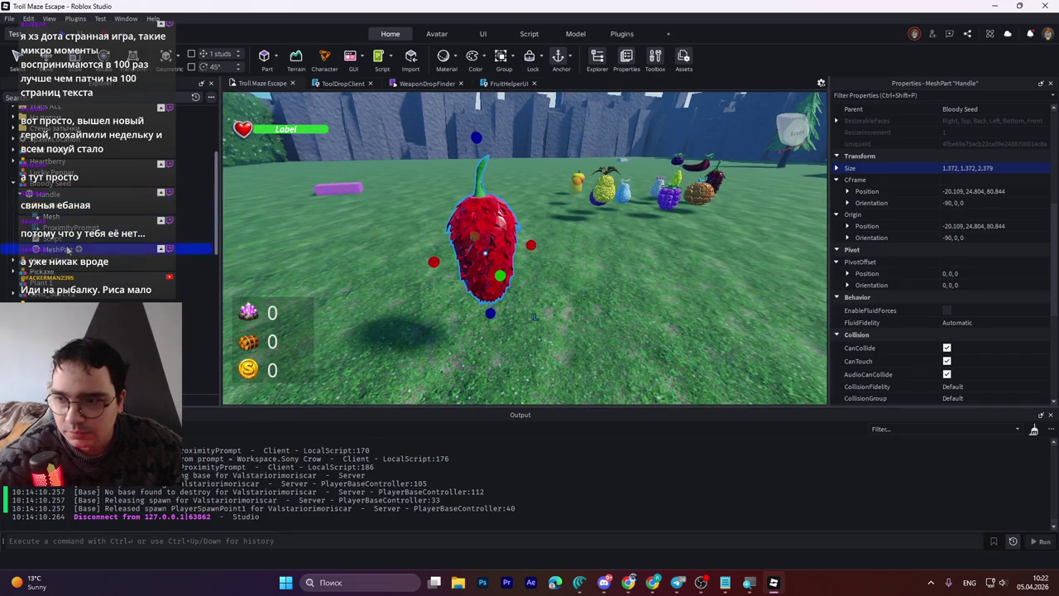
pyautogui.click(484, 239)
# Step: Raise the inner MeshPart about 0.27 studs, then reselect the strawberry handle
pyautogui.hotkey('ctrl', '2')
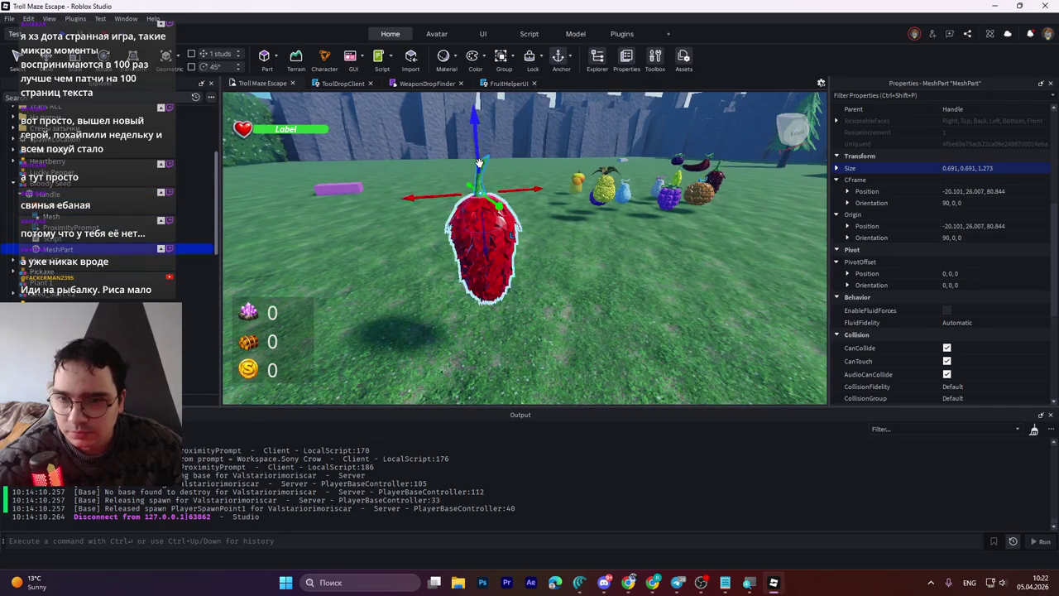
pyautogui.moveTo(478, 151); pyautogui.dragTo(485, 139)
pyautogui.click(482, 198)
pyautogui.moveTo(480, 192); pyautogui.dragTo(483, 193)
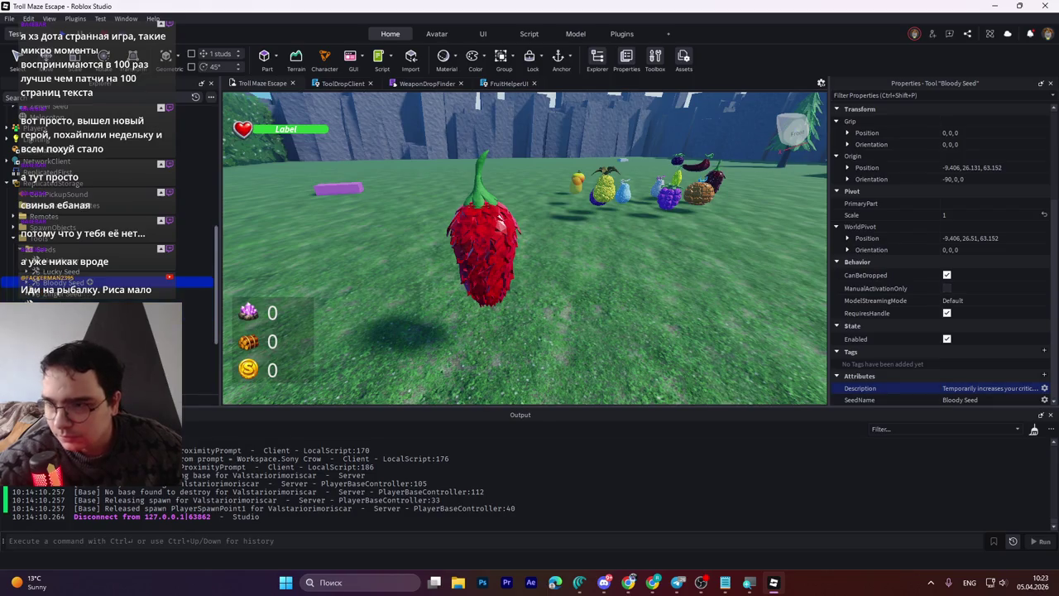
# Step: Expand SpawnObjects > Seeds and drag the Bloody Seed model into the Rare folder
pyautogui.click(9, 232)
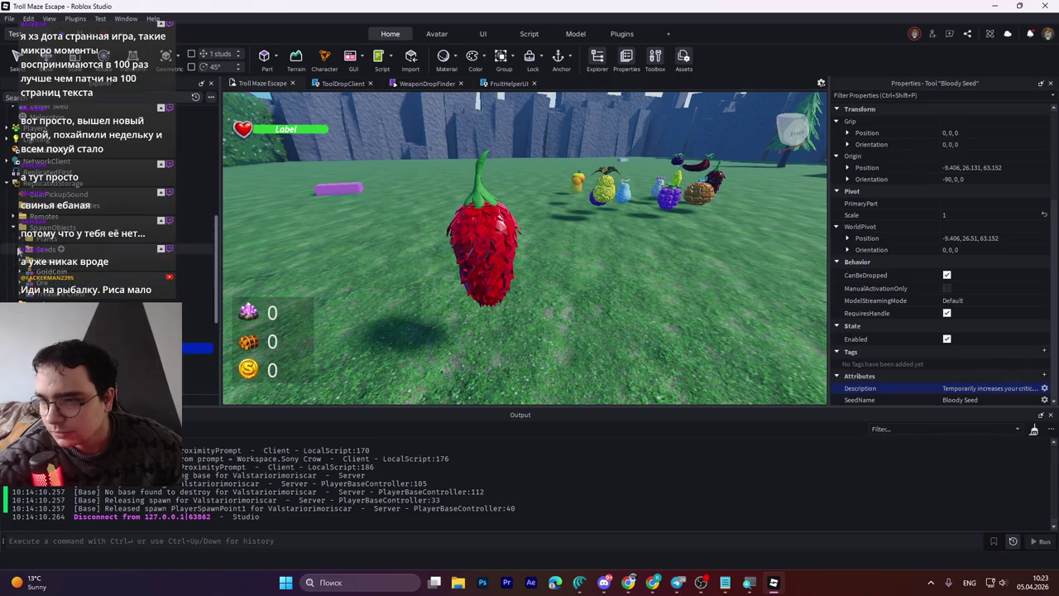
pyautogui.click(29, 249)
pyautogui.click(20, 249)
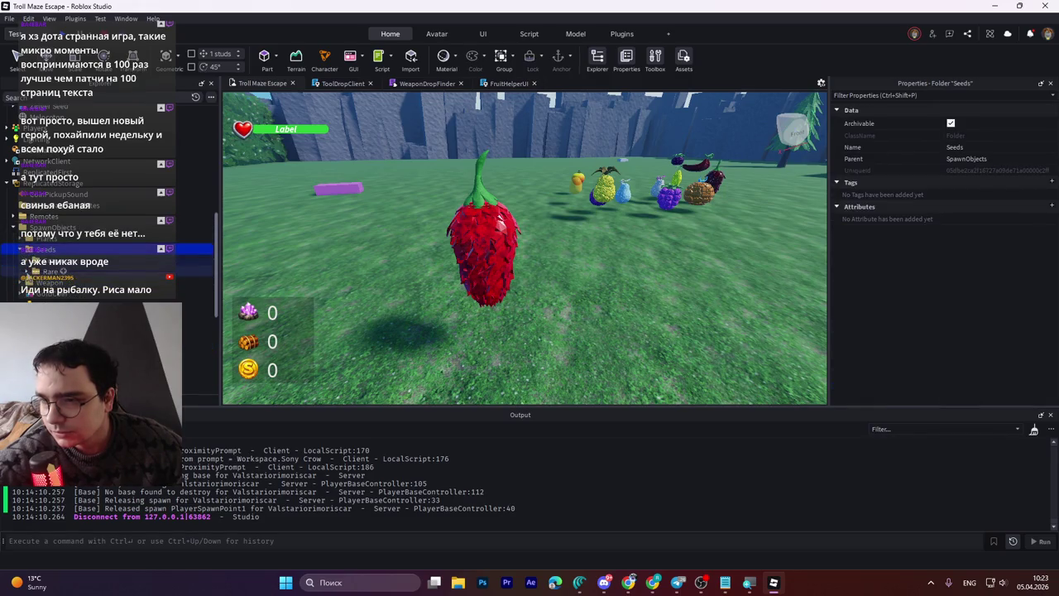
pyautogui.click(60, 302)
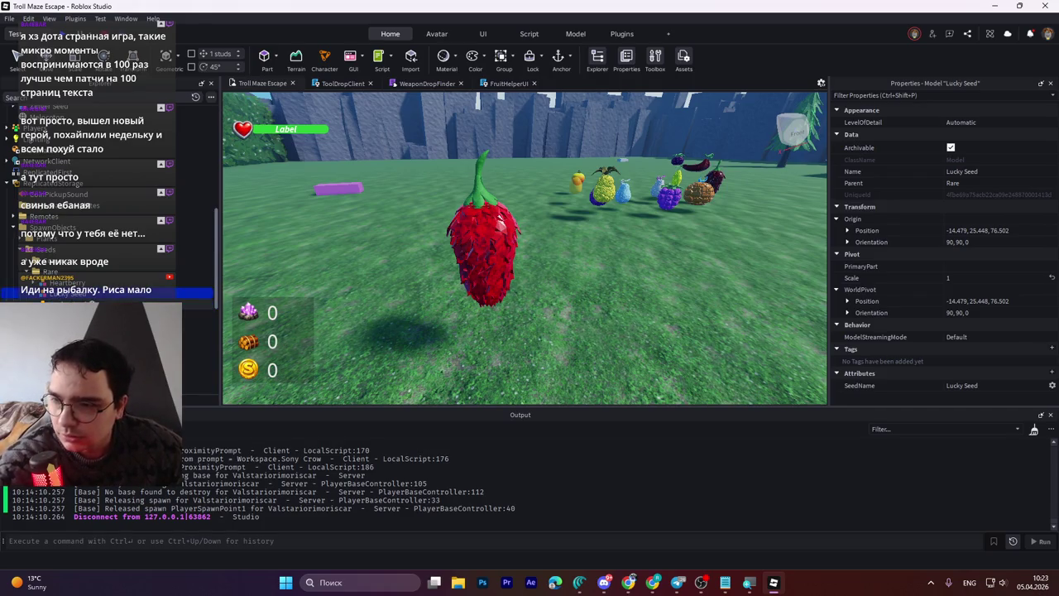
pyautogui.click(485, 279)
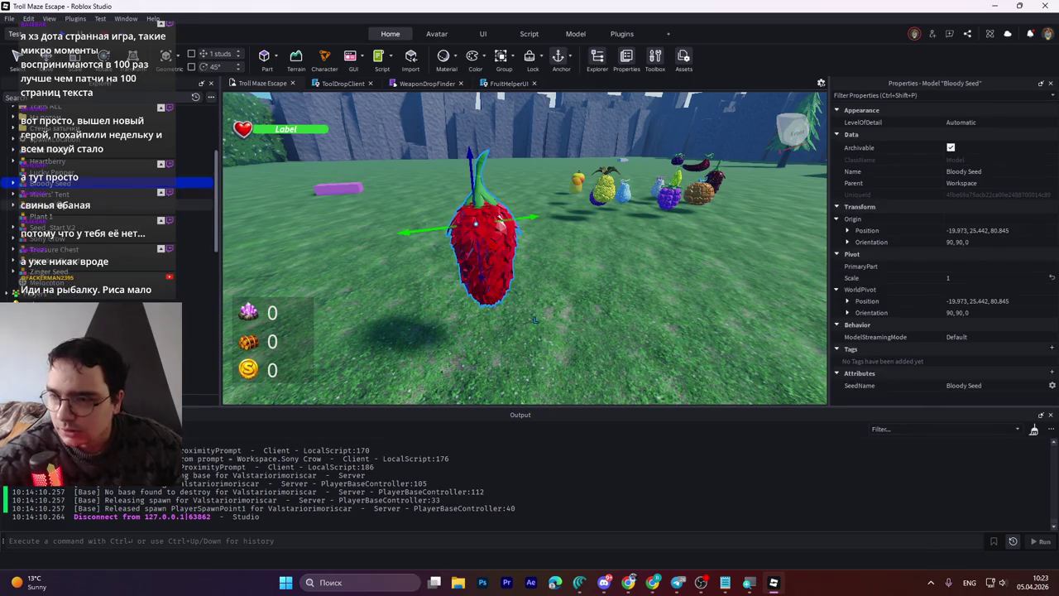
pyautogui.scroll(-3, 83, 239)
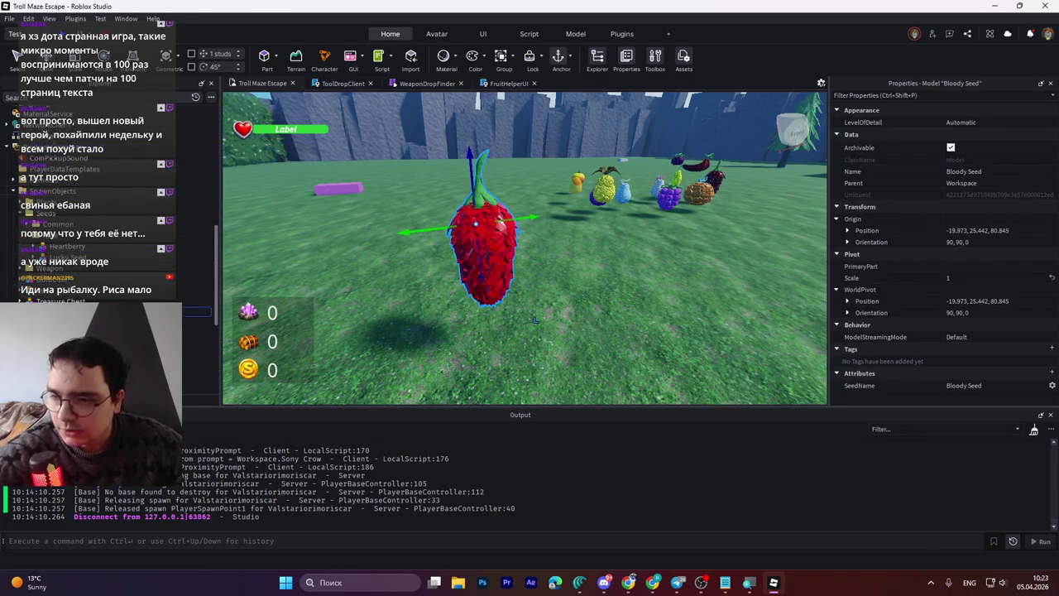
pyautogui.scroll(3, 82, 240)
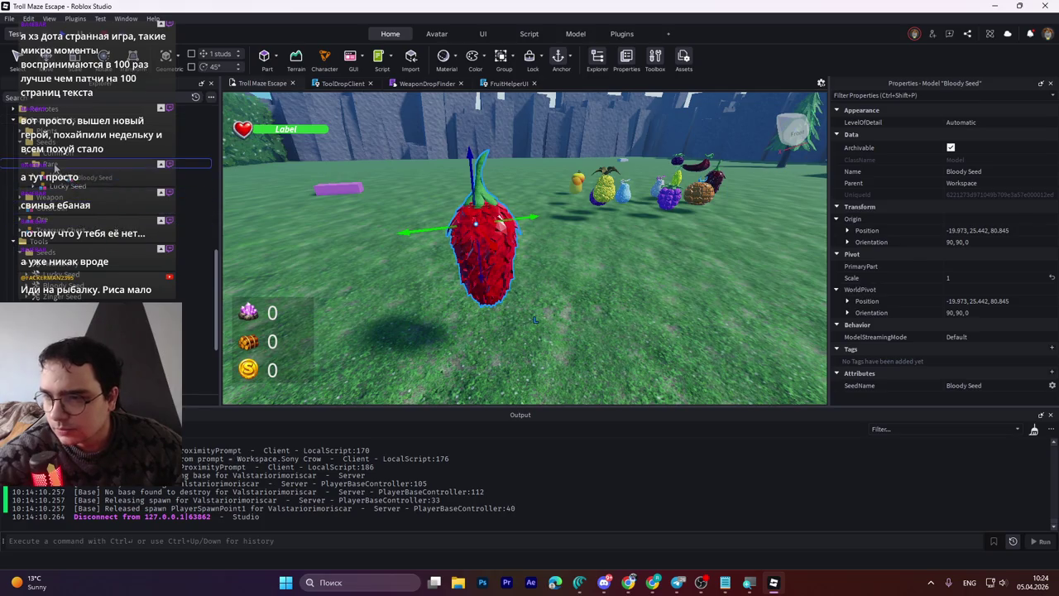
pyautogui.moveTo(55, 162); pyautogui.dragTo(55, 163)
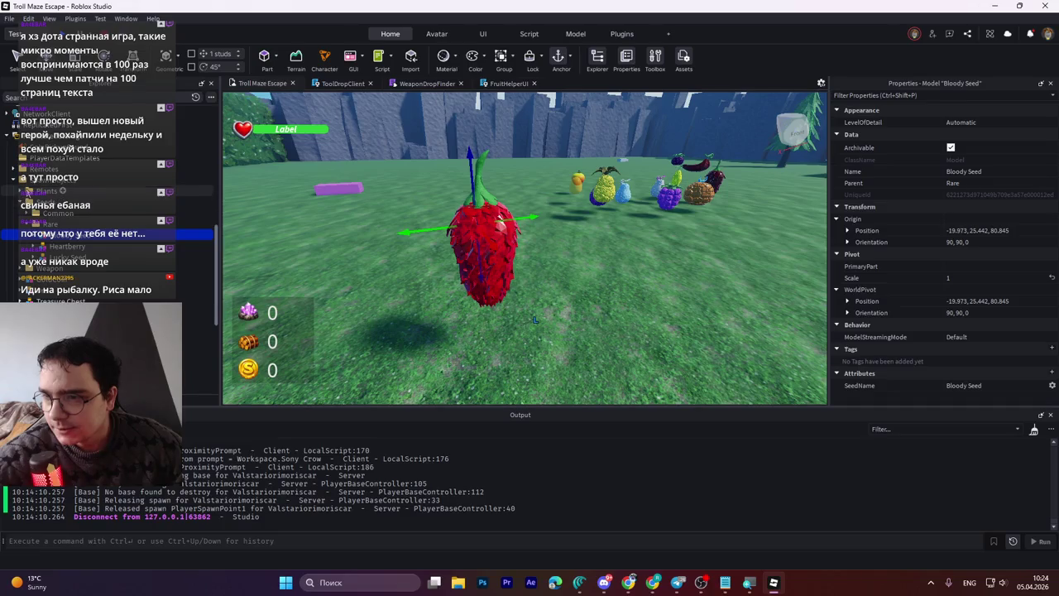
pyautogui.click(46, 191)
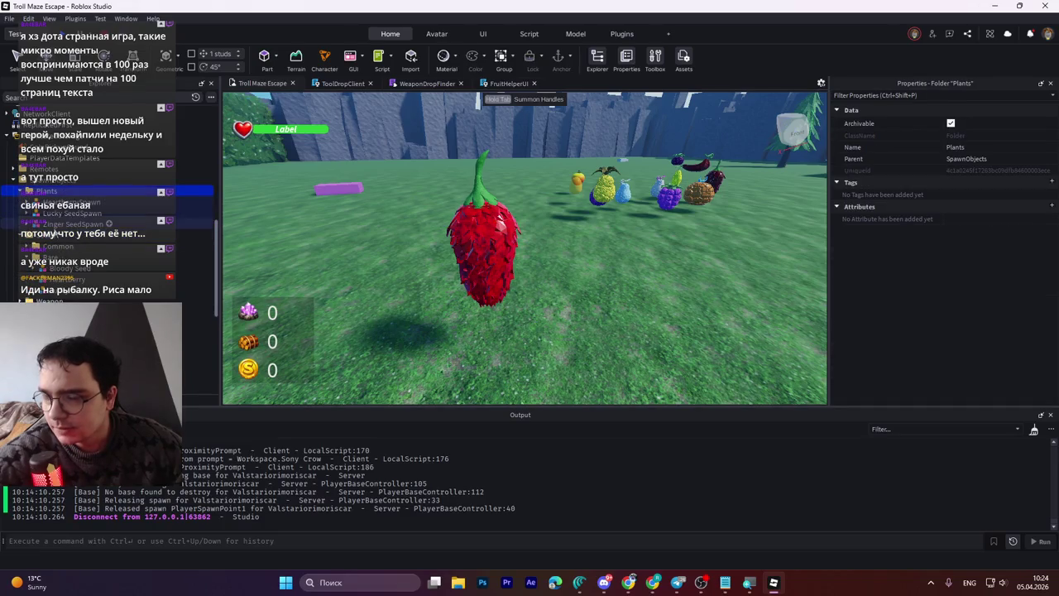
# Step: Rename the duplicate Lucky SeedSpawn to Bloody SeedSpawn
pyautogui.click(79, 213)
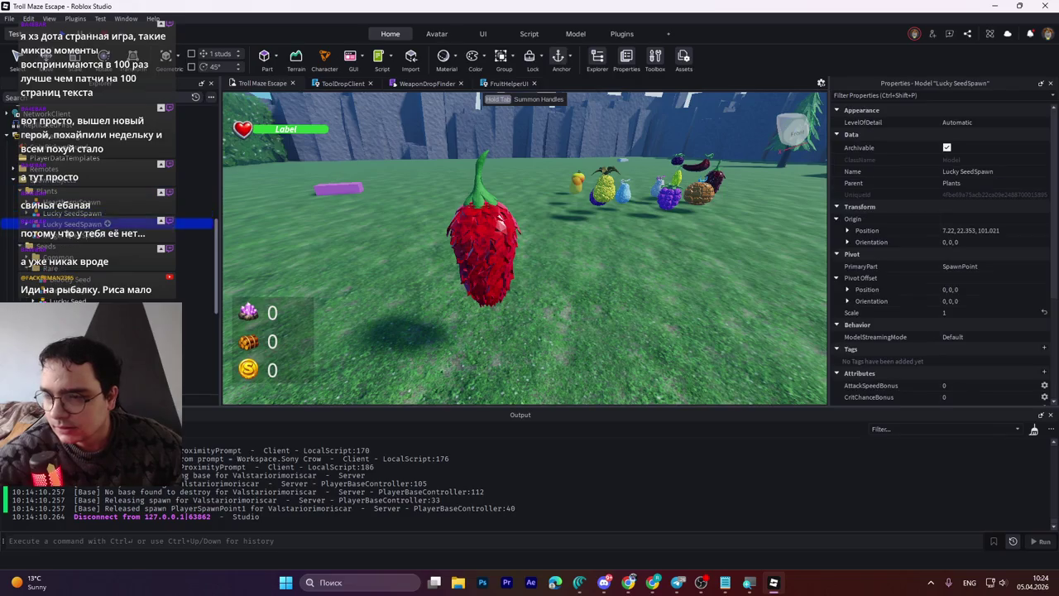
pyautogui.click(56, 224)
pyautogui.write('Bloodyy')
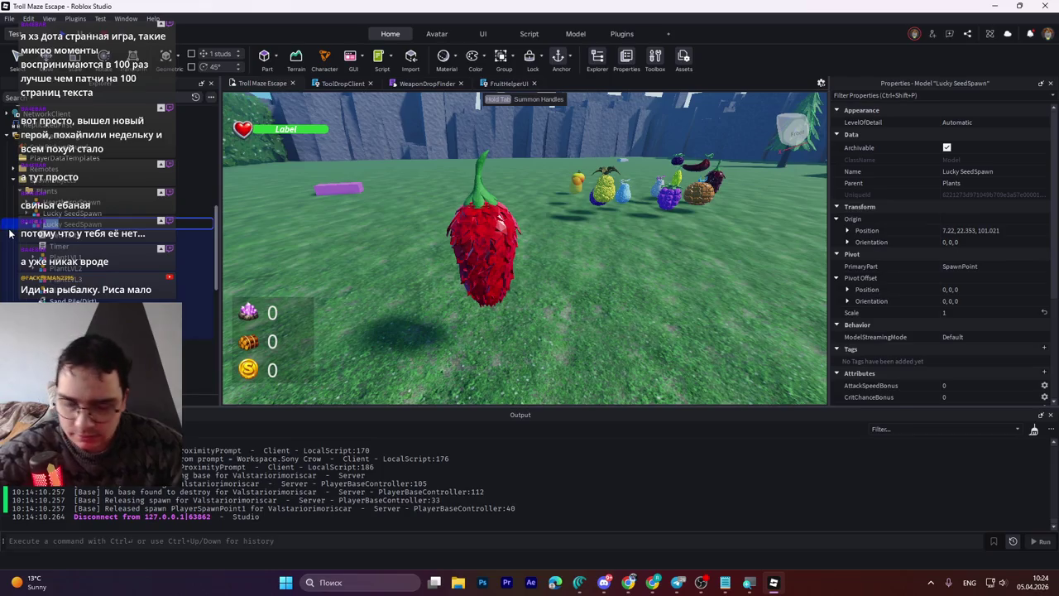
pyautogui.press('BackSpace')
pyautogui.press('Return')
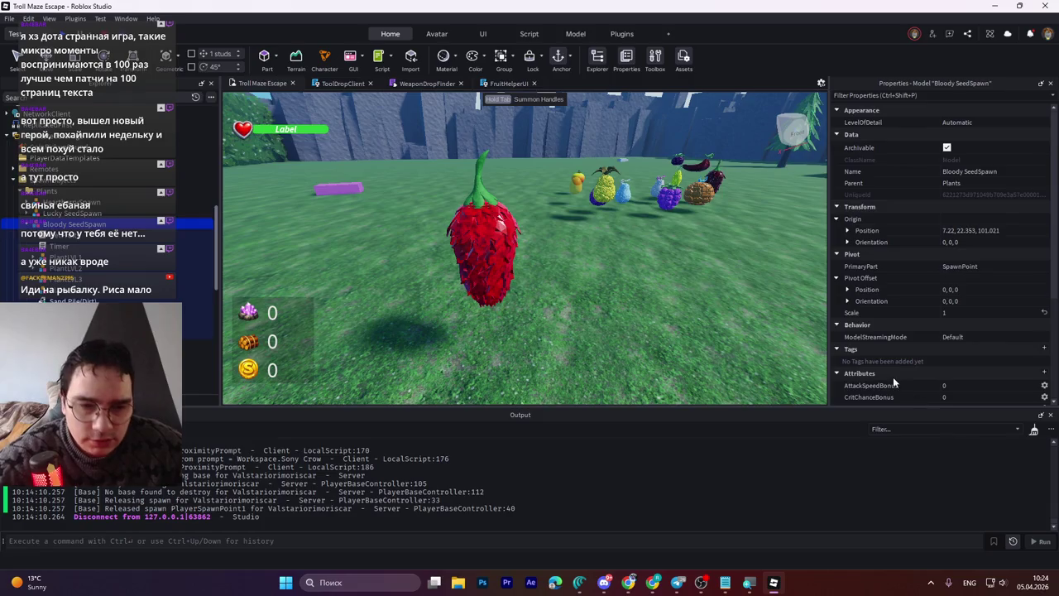
# Step: Change the spawn's Name attribute from Lucky Seed to Bloody Fruit
pyautogui.scroll(-4, 895, 380)
pyautogui.click(952, 330)
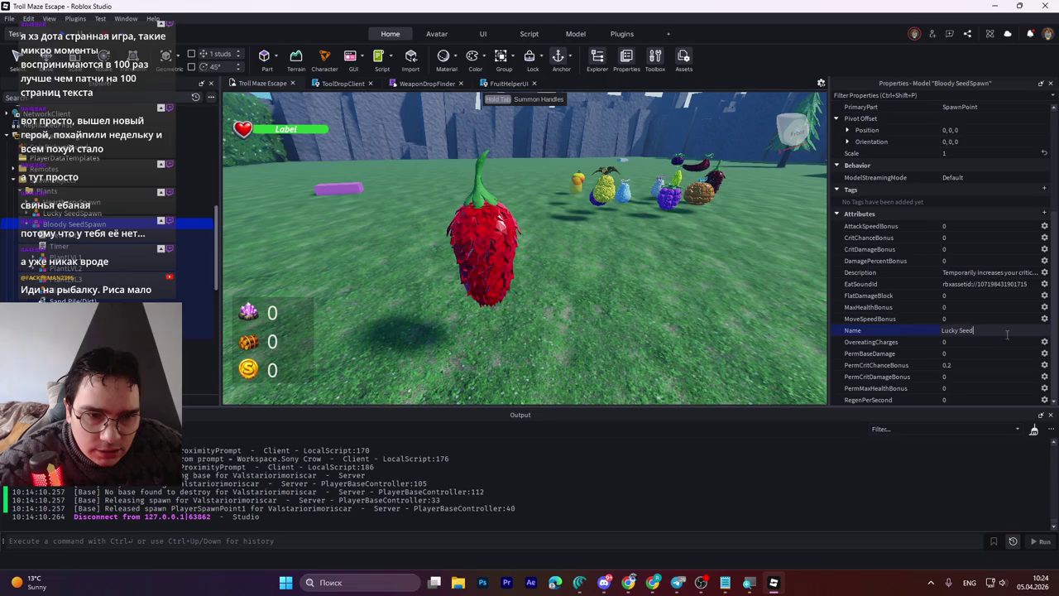
pyautogui.press('Return')
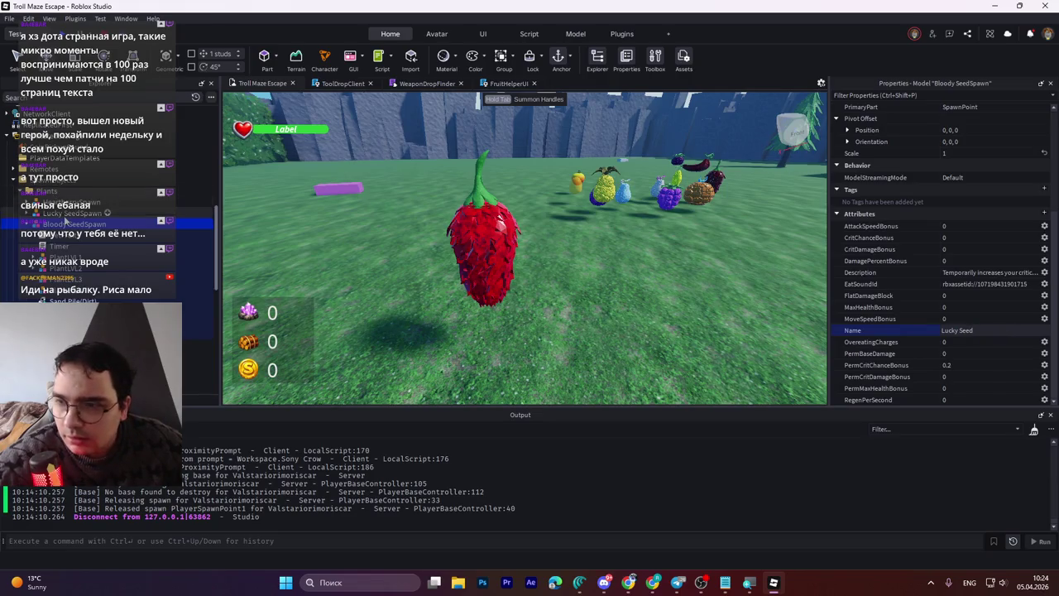
pyautogui.press('Up')
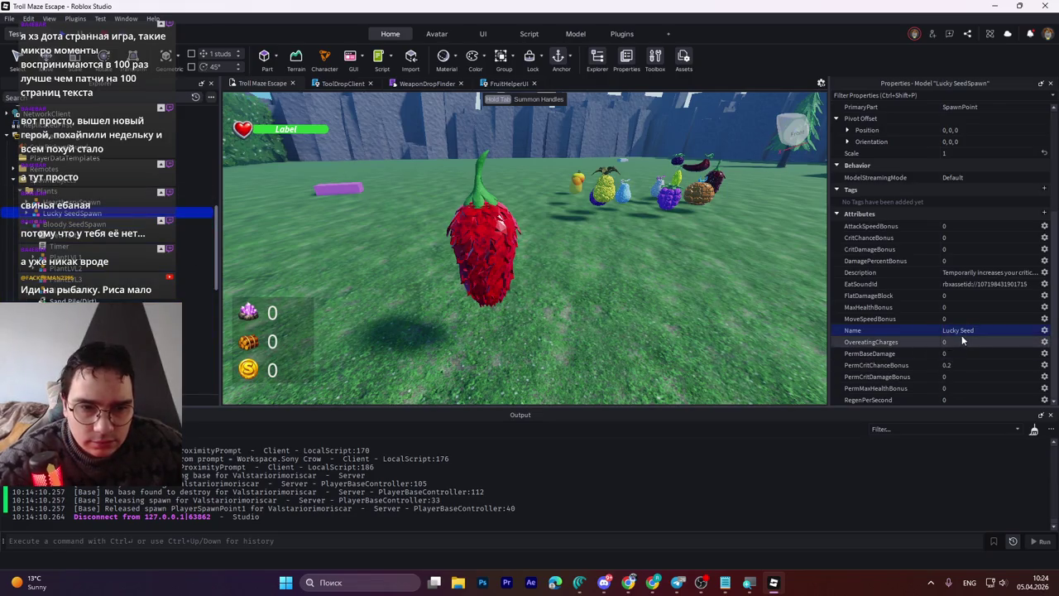
pyautogui.click(968, 330)
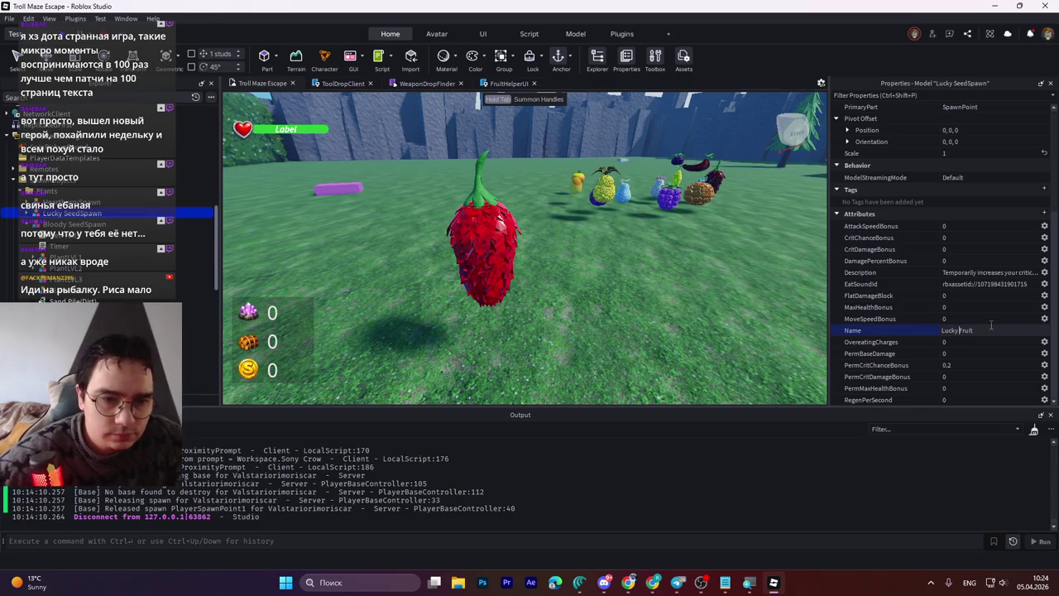
pyautogui.write('Fruit')
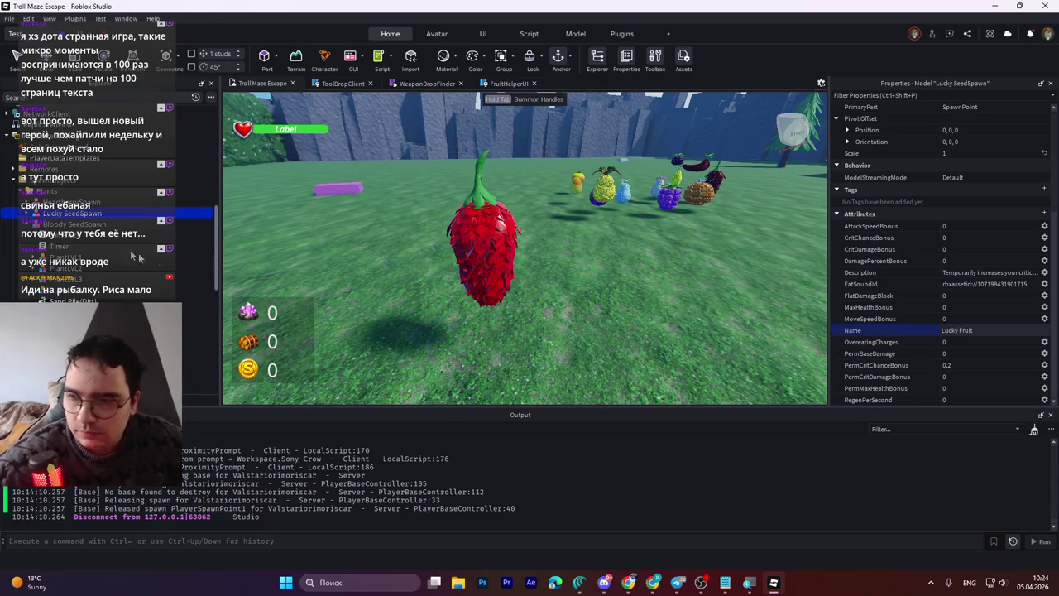
pyautogui.click(66, 225)
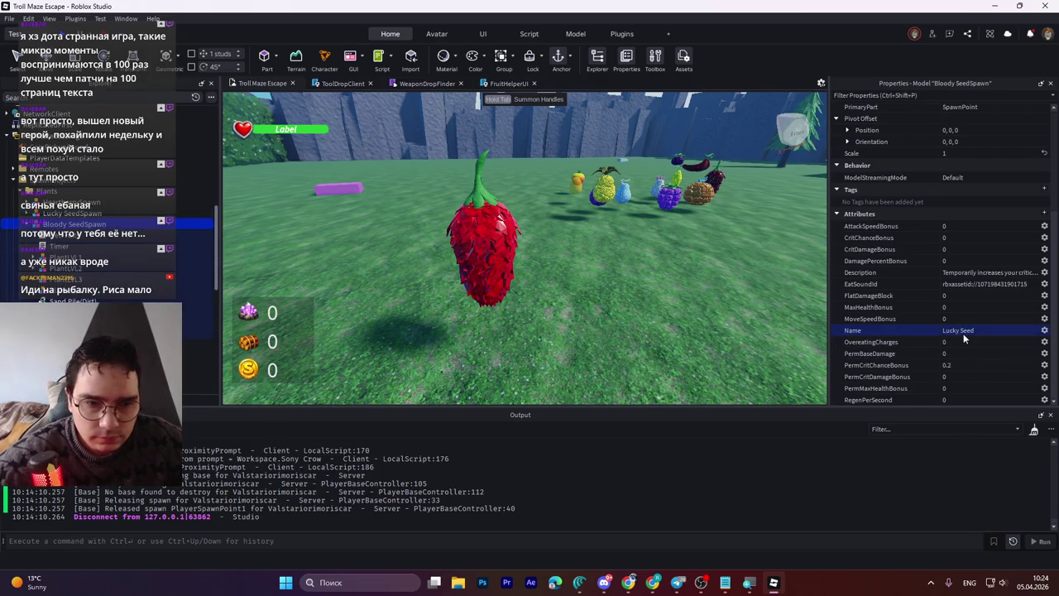
pyautogui.press('BackSpace')
pyautogui.press('BackSpace')
pyautogui.press('BackSpace')
pyautogui.write('Fruit')
pyautogui.press('Home')
pyautogui.hotkey('ctrl', 'shift', 'Right')
pyautogui.write('Bloody')
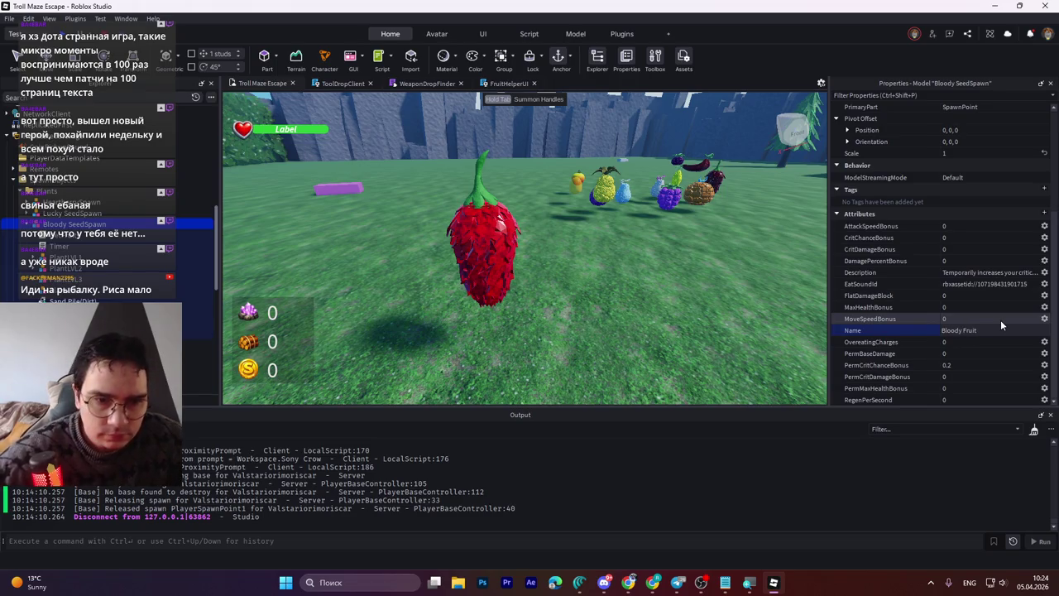
pyautogui.press('Return')
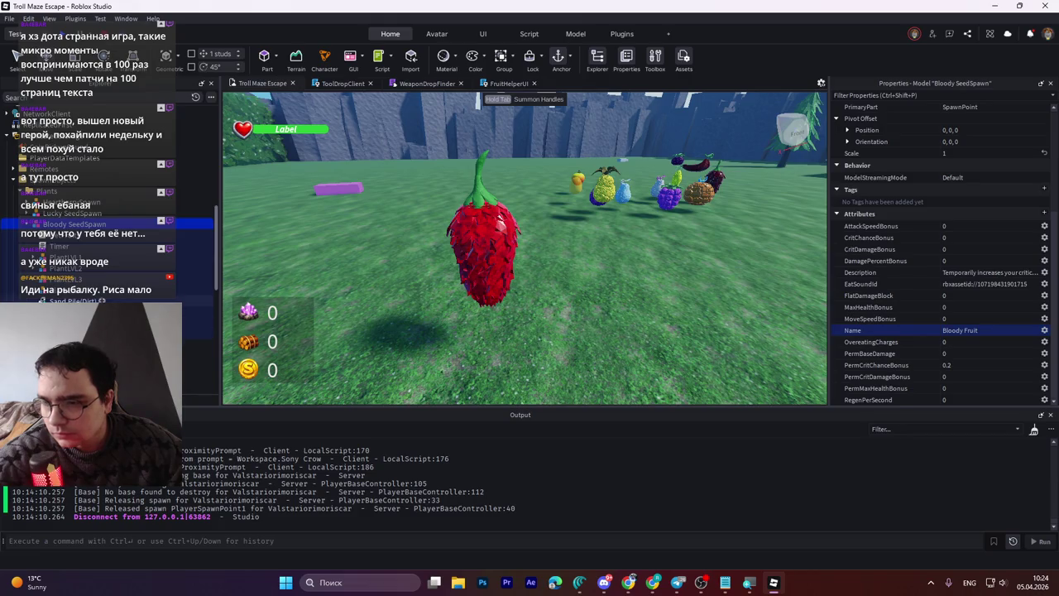
# Step: Set PermCritChanceBonus to 0 and PermCritDamageBonus to 1
pyautogui.click(953, 363)
pyautogui.write('0')
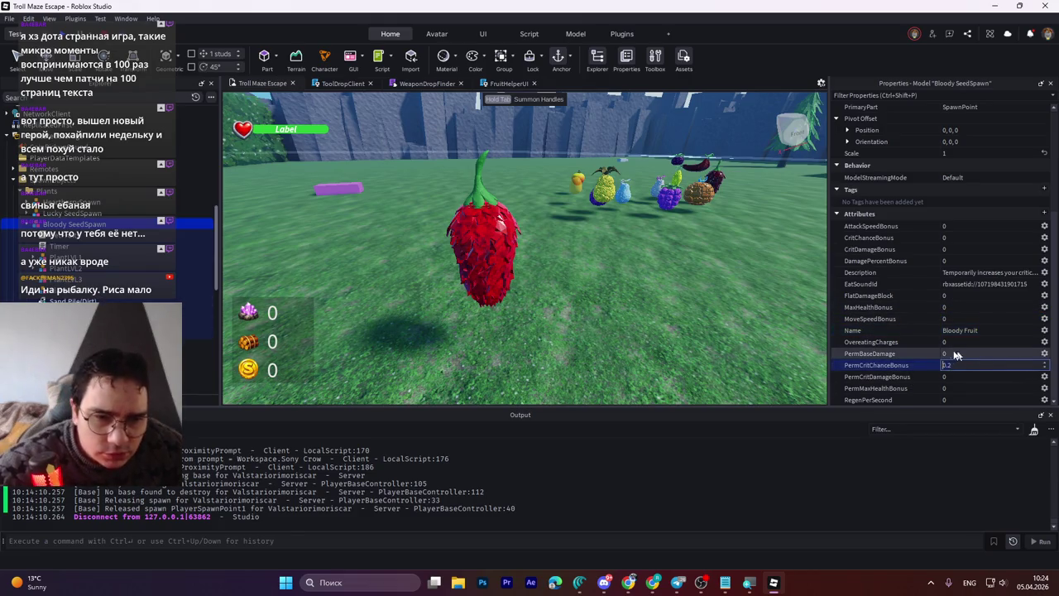
pyautogui.press('Return')
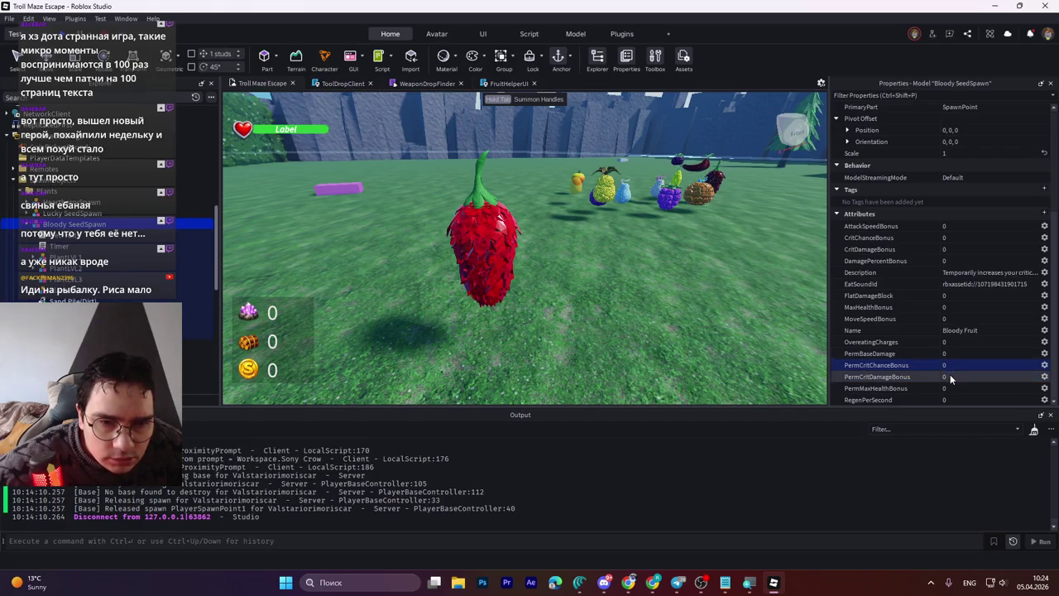
pyautogui.click(961, 376)
pyautogui.write('1')
pyautogui.press('Return')
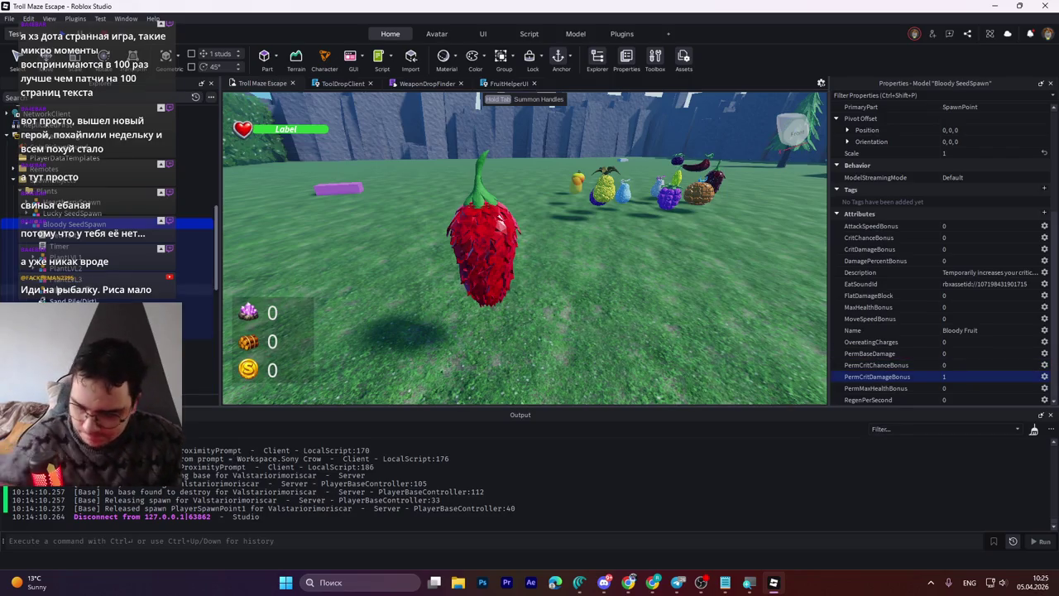